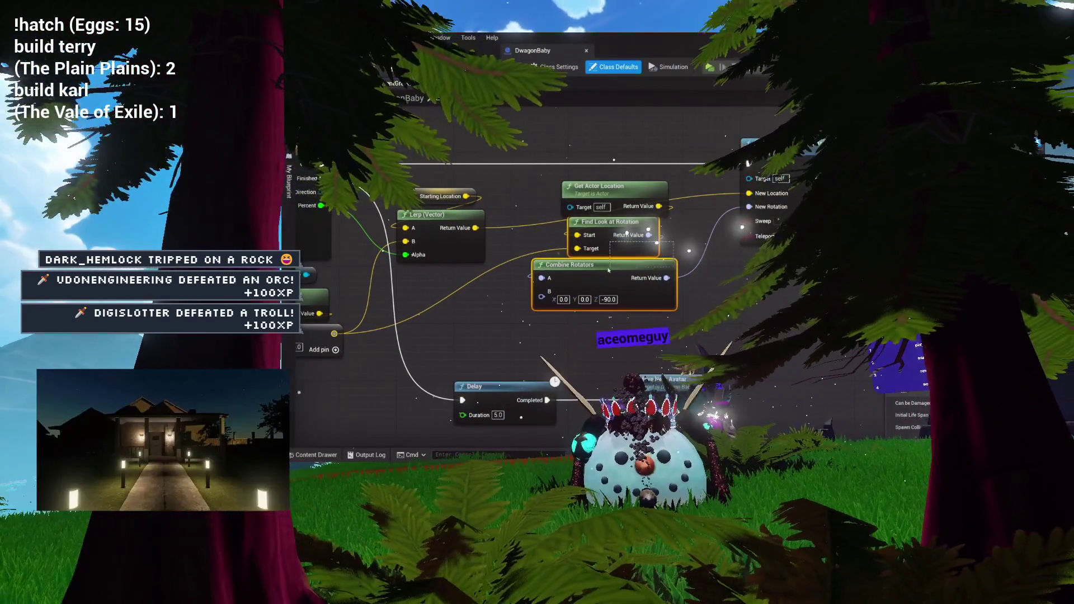
Move the Find Look at Rotation and Combine Rotators nodes lower, then cancel a wire drawn from the vector add output
drag(609, 270, 607, 307)
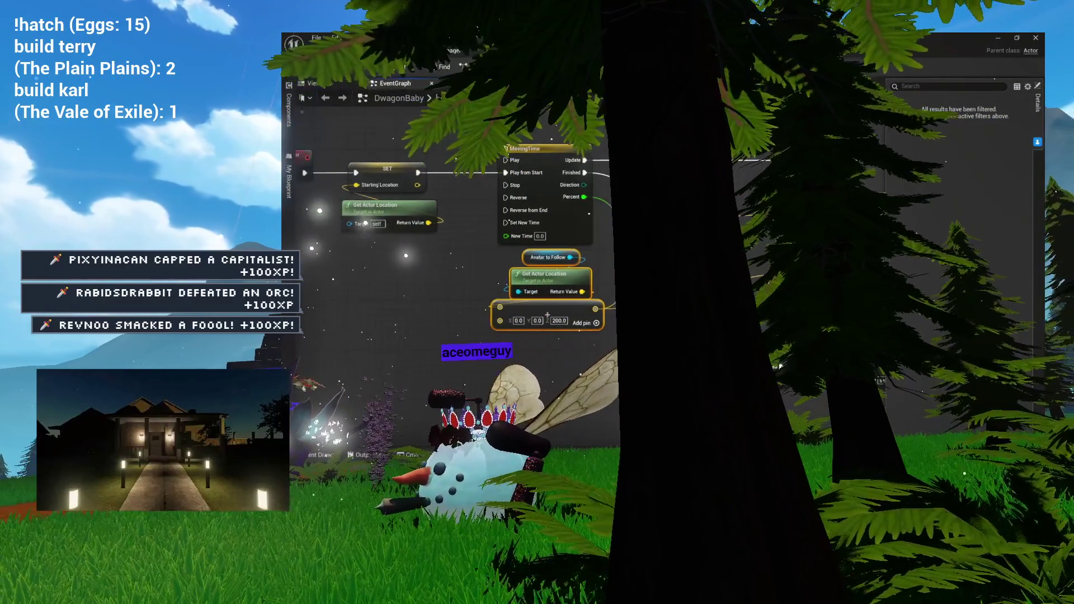
scroll(504, 252, up, 1)
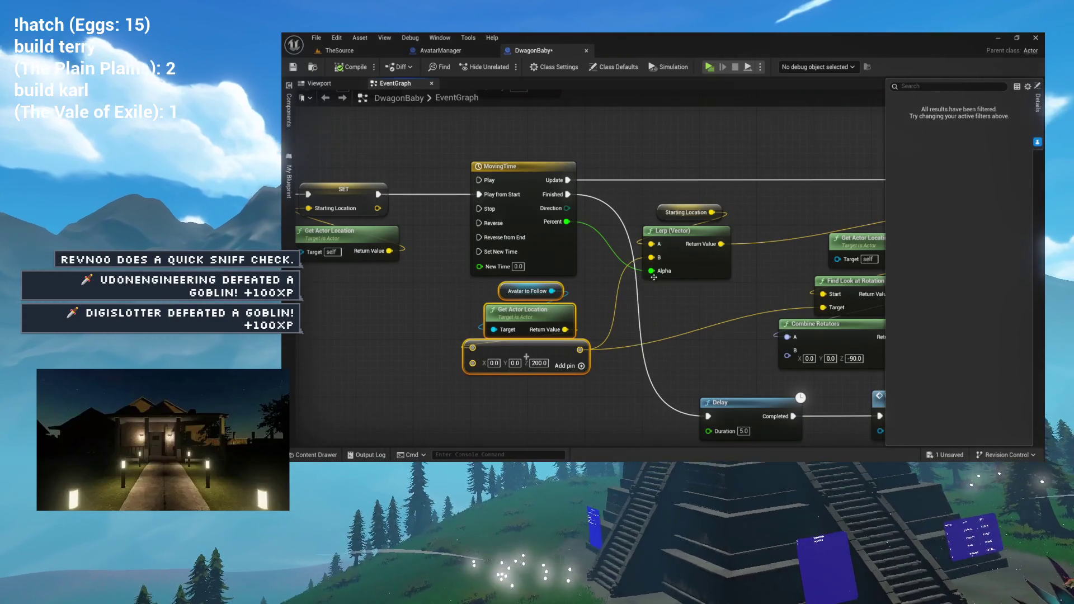
mouse_move(608, 252)
mouse_down()
mouse_move(540, 330)
mouse_move(569, 287)
mouse_up()
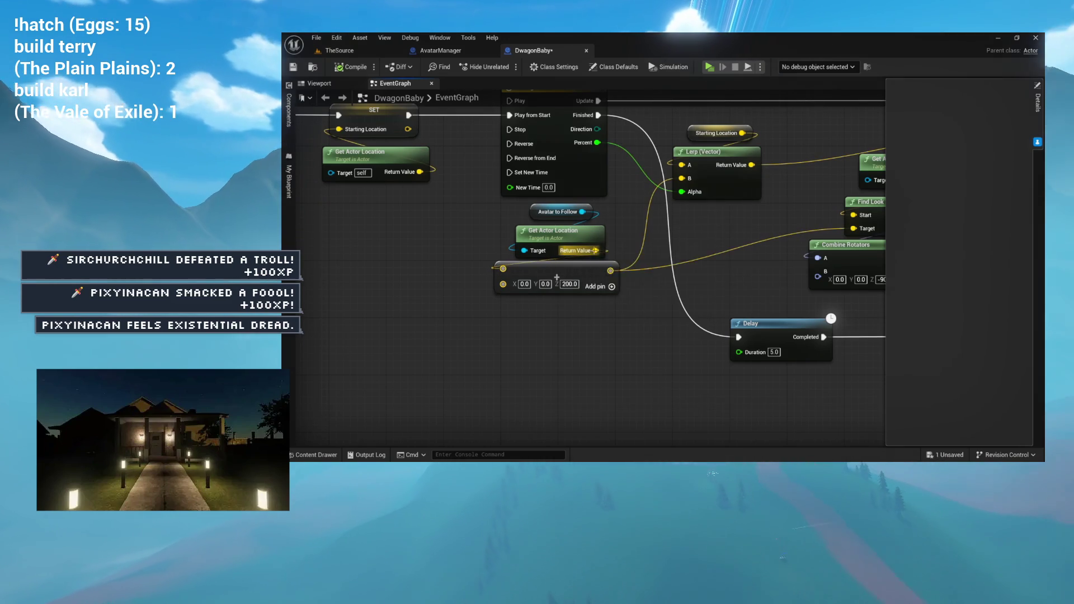
mouse_move(610, 270)
mouse_down()
mouse_move(576, 336)
mouse_move(558, 336)
mouse_up()
key(Escape)
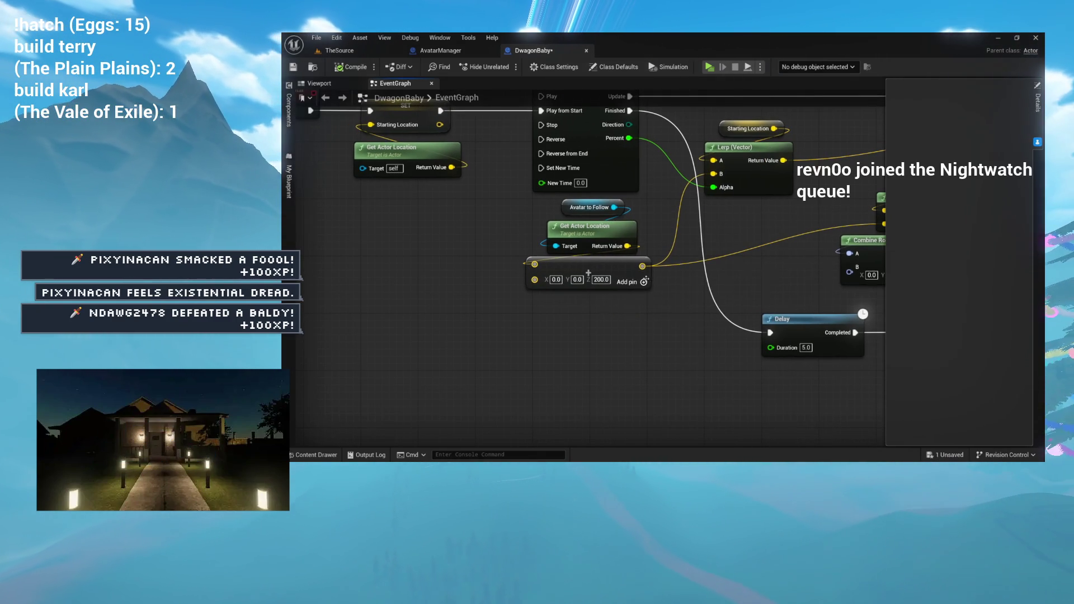
Add a third pin to the vector add node and search 'random' from it to browse Random Unit Vector nodes
click(643, 283)
drag(602, 273, 518, 292)
text(ra)
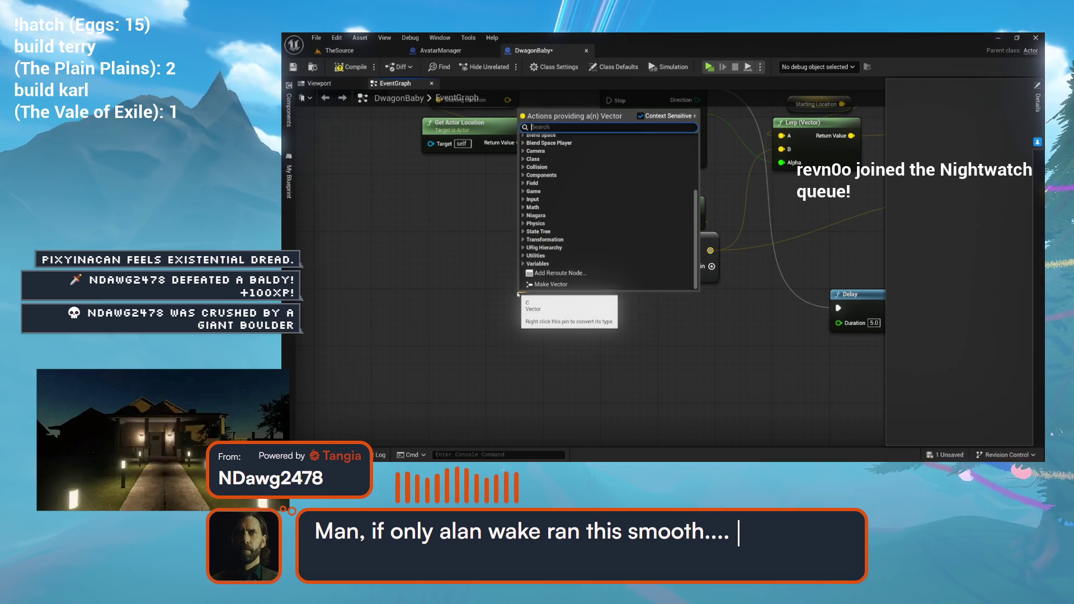
text(ndom)
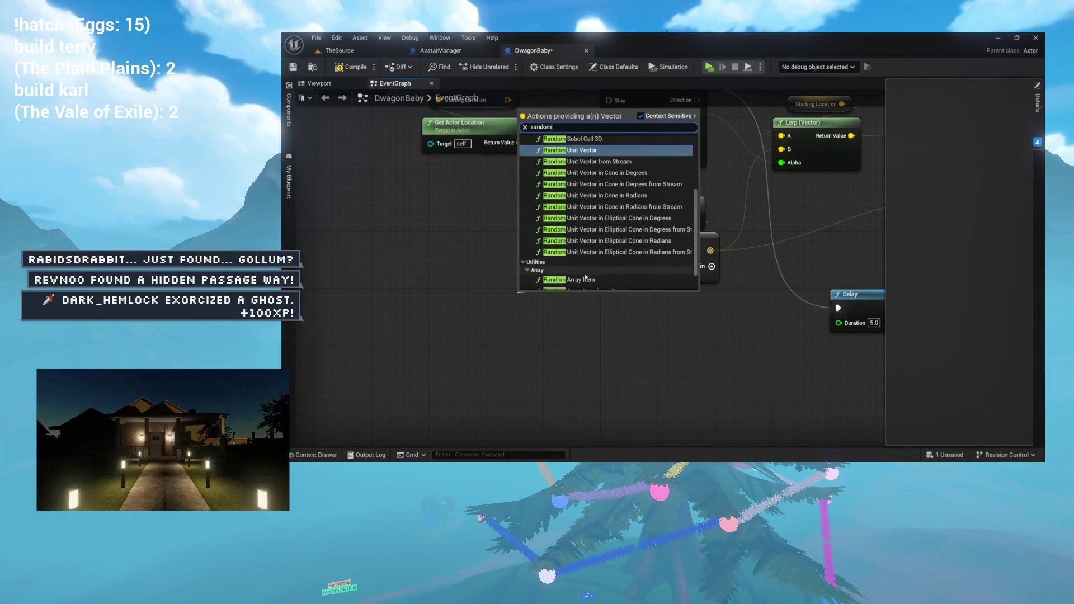
scroll(624, 245, up, 1)
scroll(623, 245, down, 2)
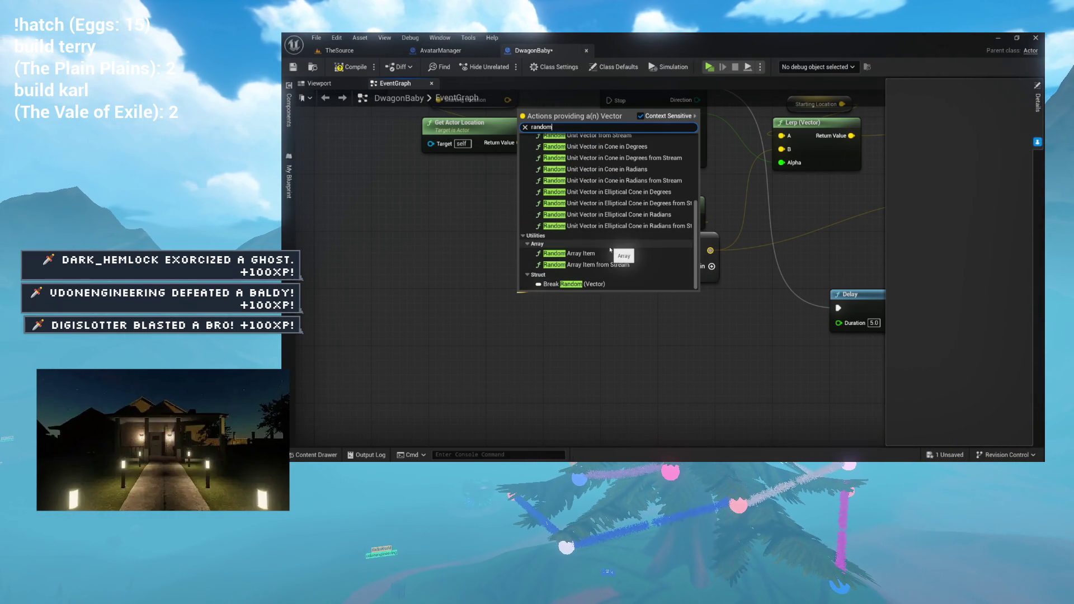
scroll(608, 250, up, 5)
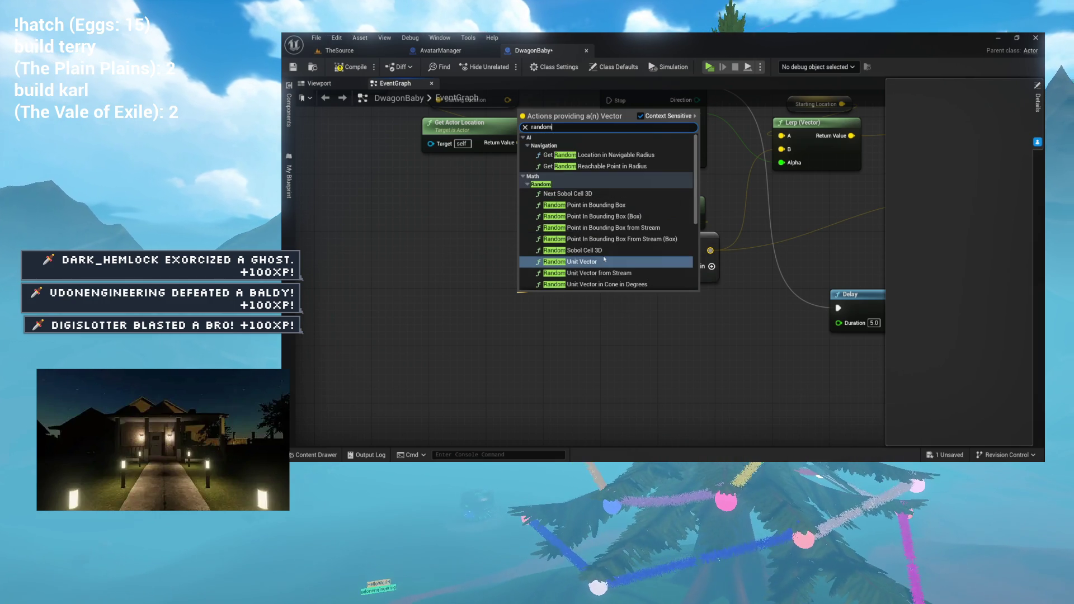
scroll(633, 245, down, 1)
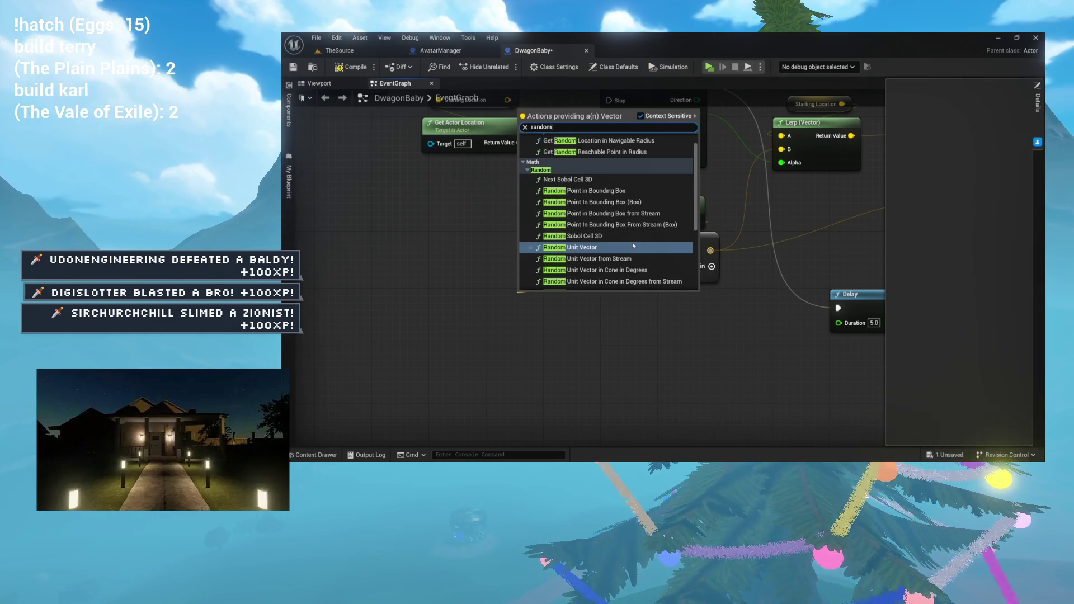
scroll(634, 251, down, 4)
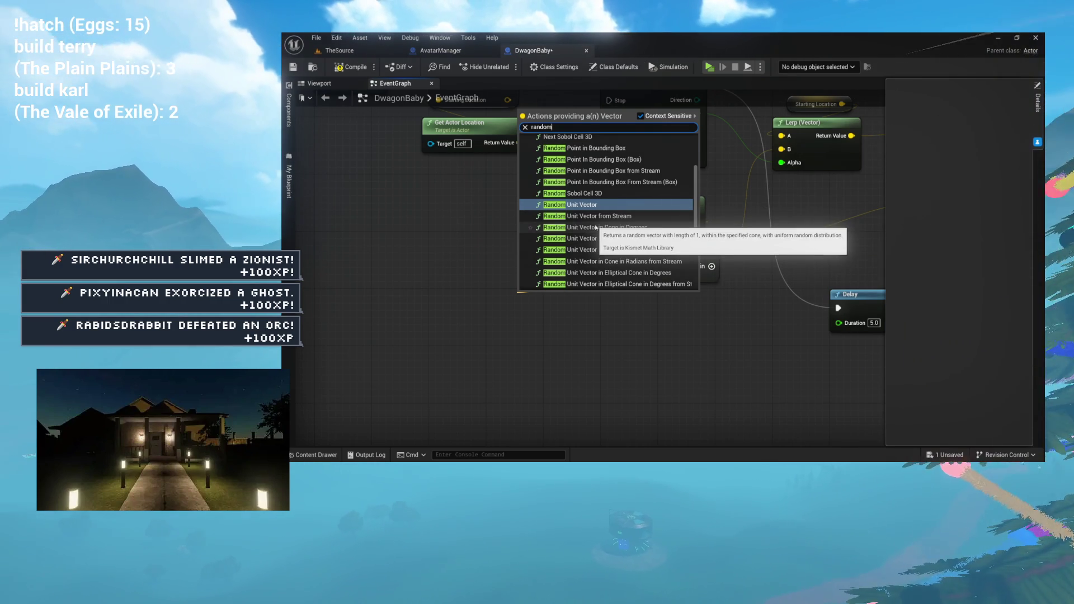
scroll(597, 228, down, 3)
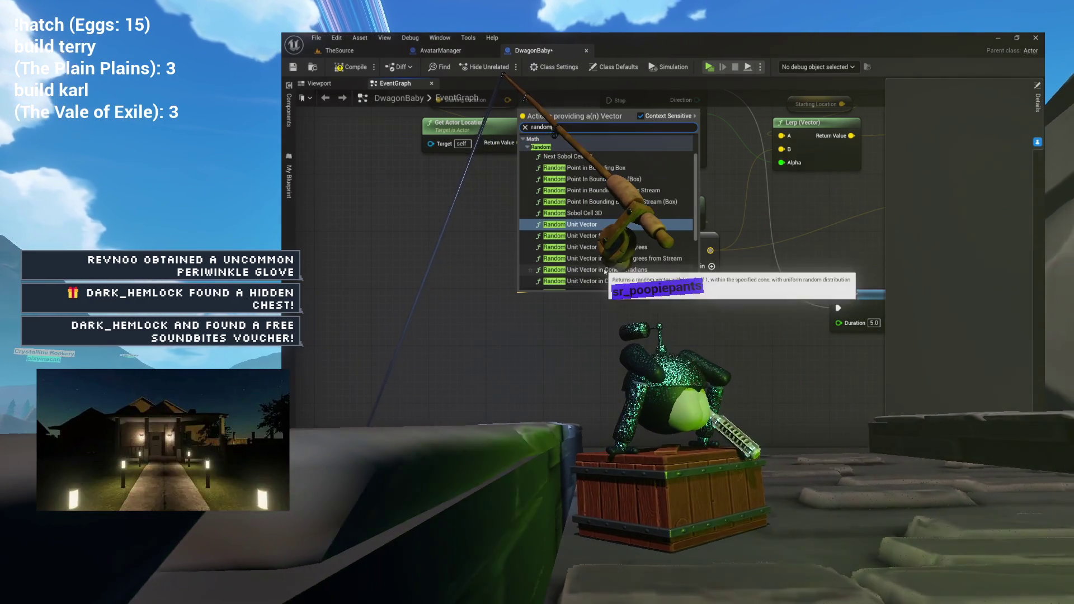
Add a Random Unit Vector node and attach a Multiply node to its output
click(592, 227)
mouse_move(583, 293)
mouse_down()
mouse_move(499, 294)
mouse_move(470, 272)
mouse_up()
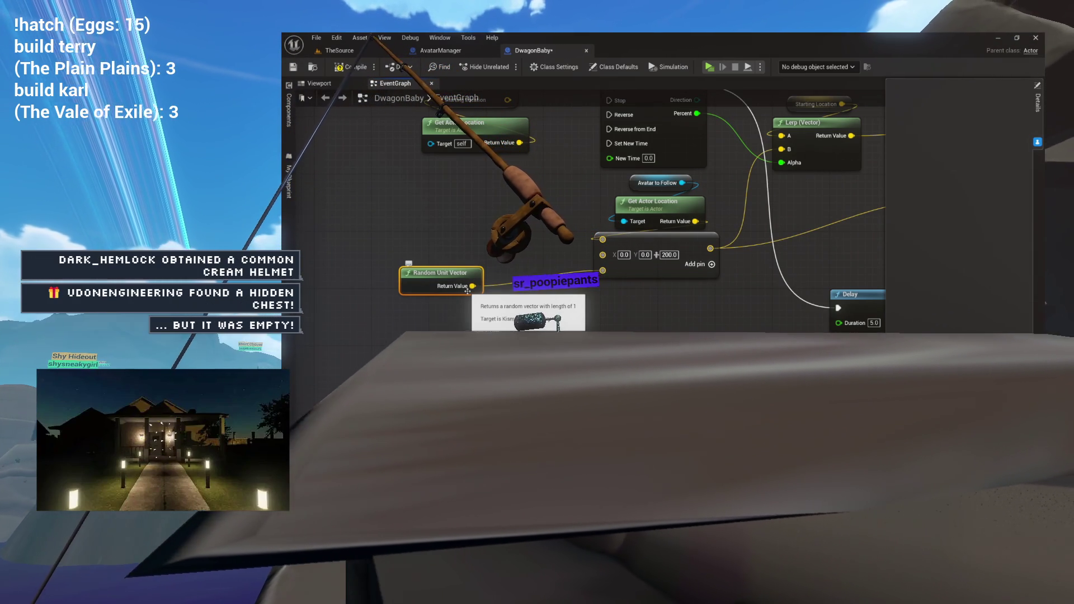
drag(473, 286, 523, 286)
text(multi)
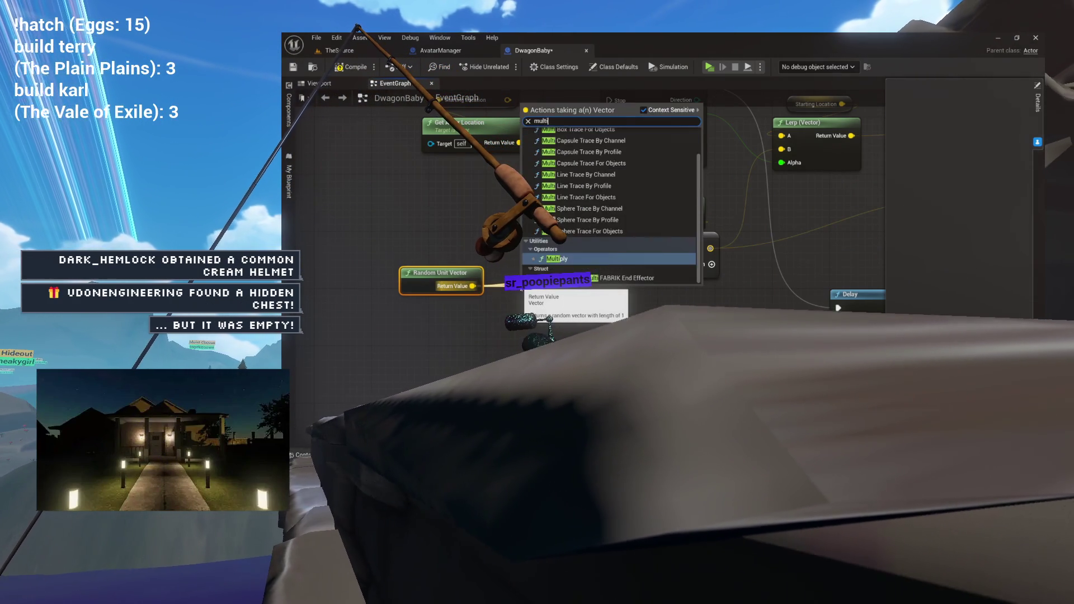
key(Return)
drag(628, 295, 587, 318)
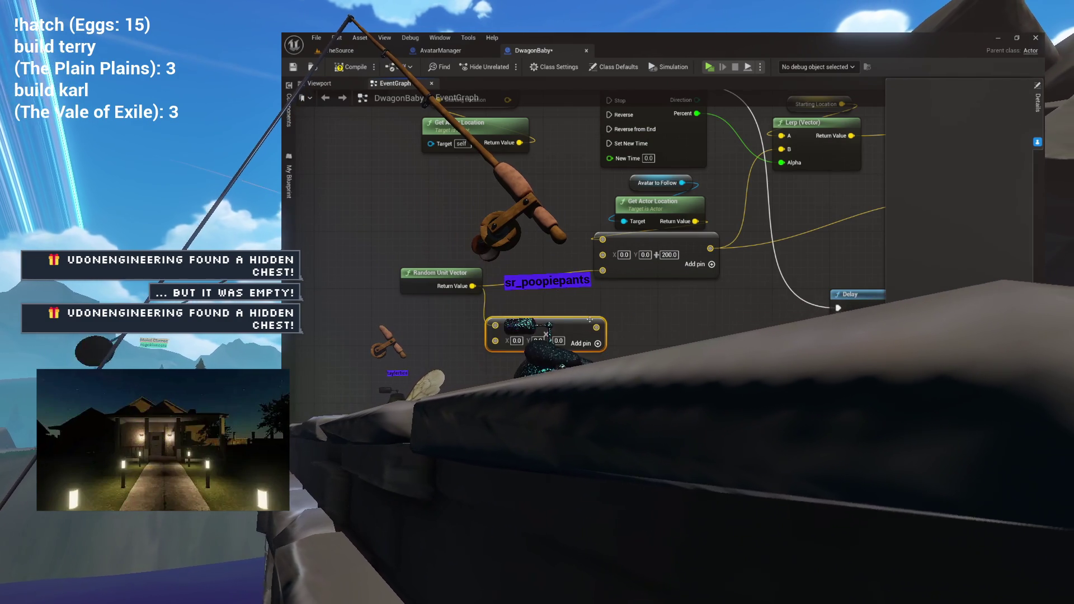
drag(607, 275, 600, 317)
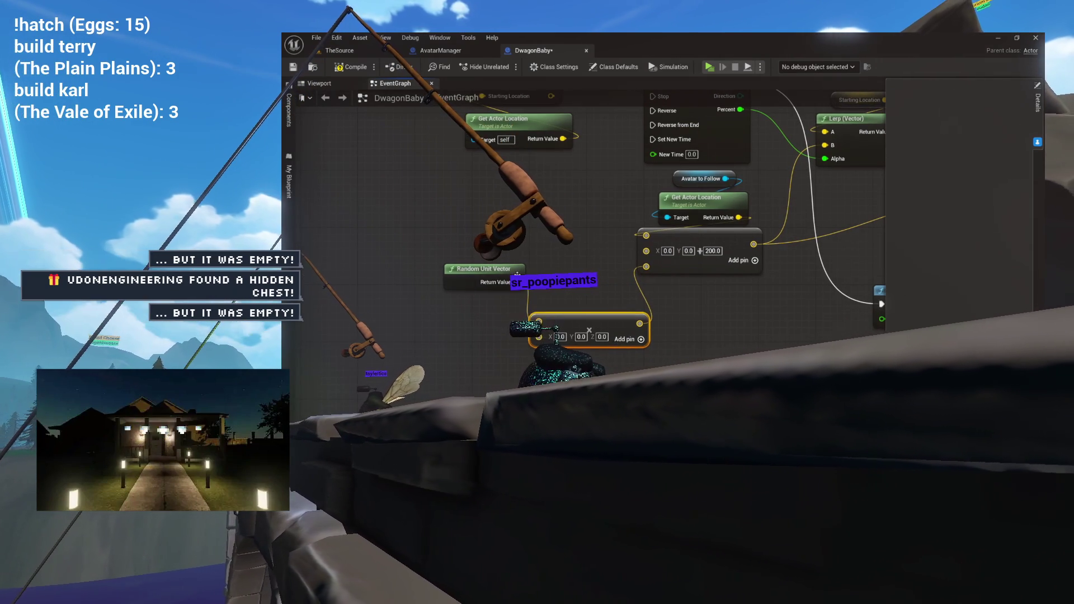
drag(551, 307, 522, 289)
Convert the Multiply node's second input to a float
right_click(468, 297)
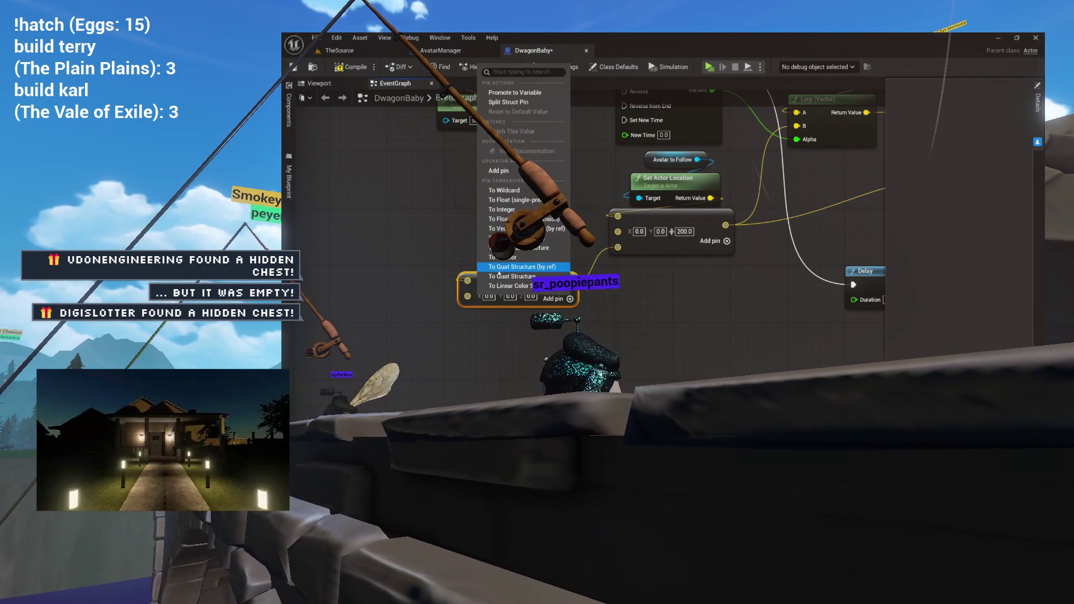
click(503, 218)
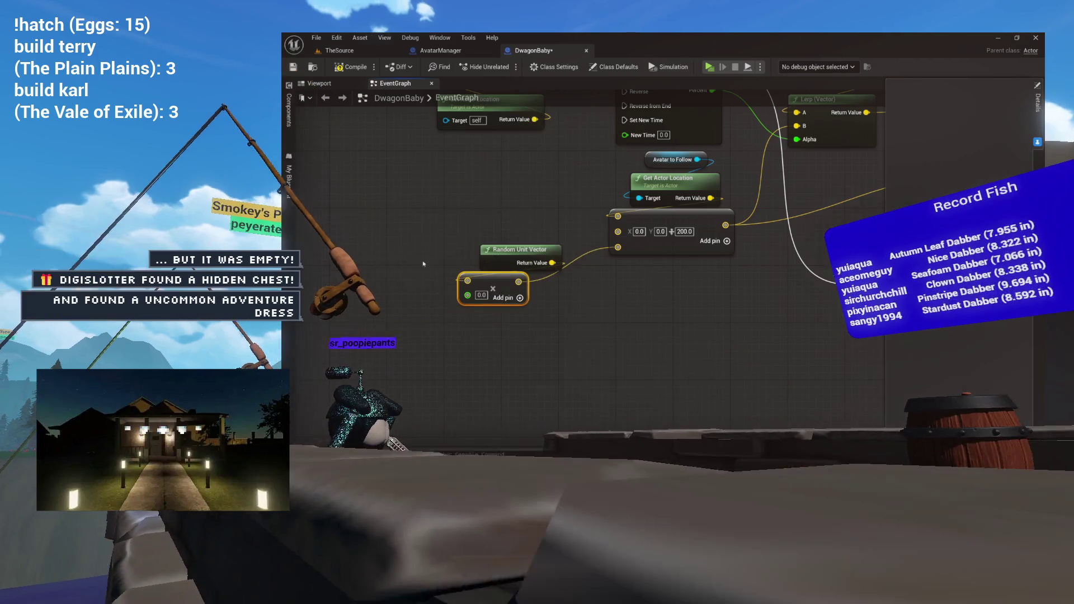
drag(423, 263, 480, 269)
drag(550, 294, 651, 293)
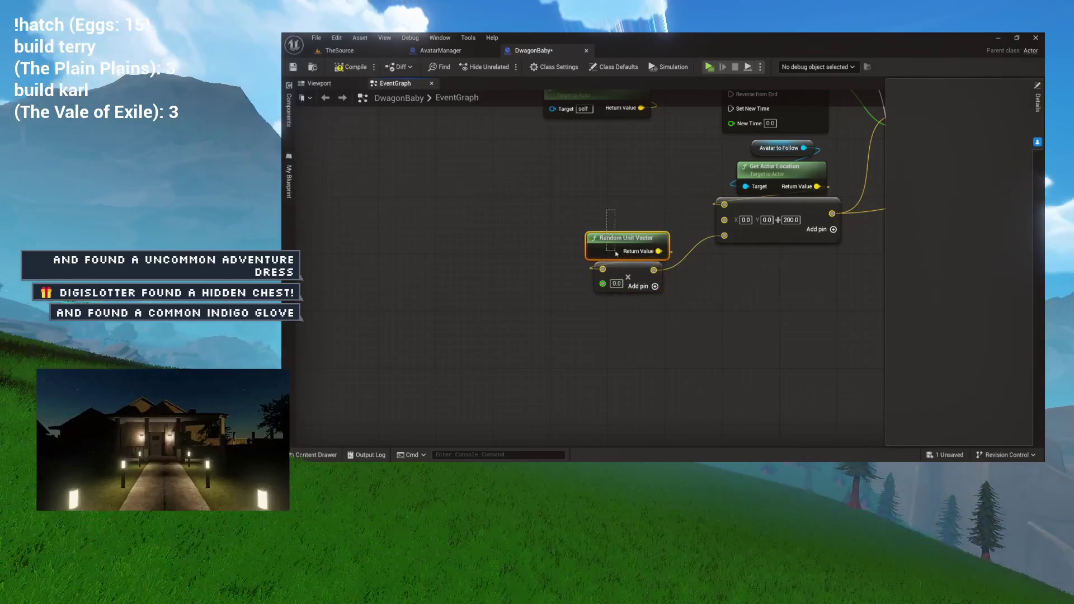
Set the Multiply node's float factor to 500
mouse_move(646, 286)
mouse_down()
mouse_move(667, 264)
mouse_move(712, 253)
mouse_move(690, 319)
mouse_up()
click(699, 286)
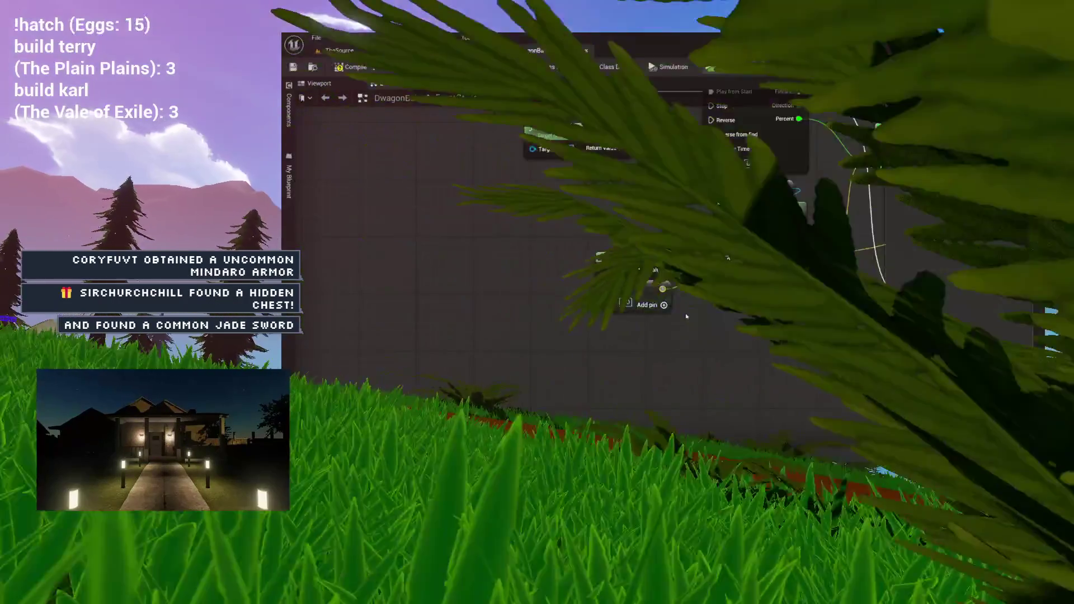
text(500)
key(Return)
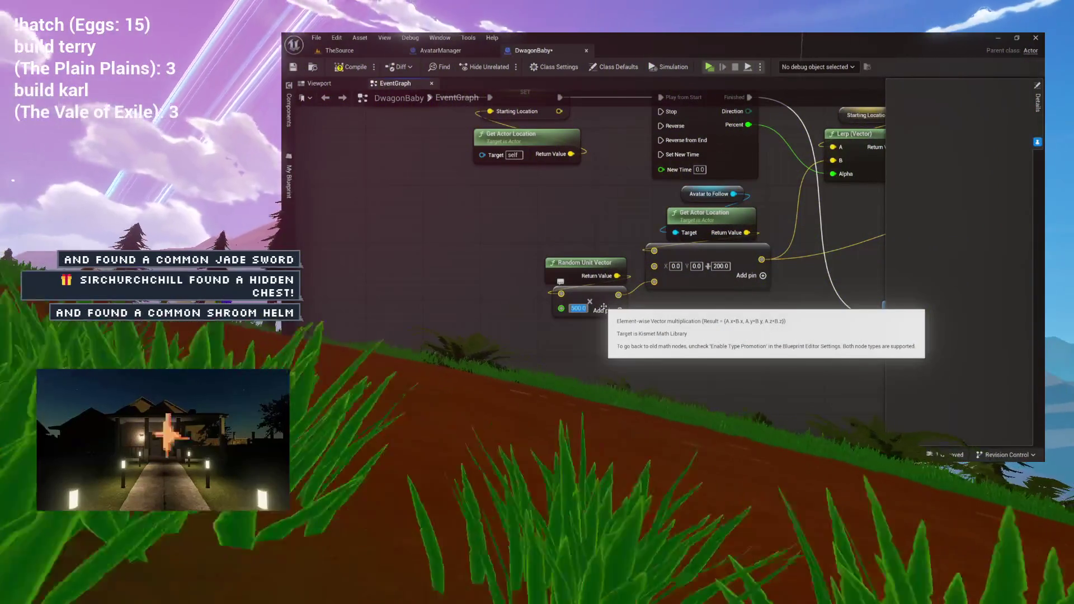
drag(587, 236, 606, 253)
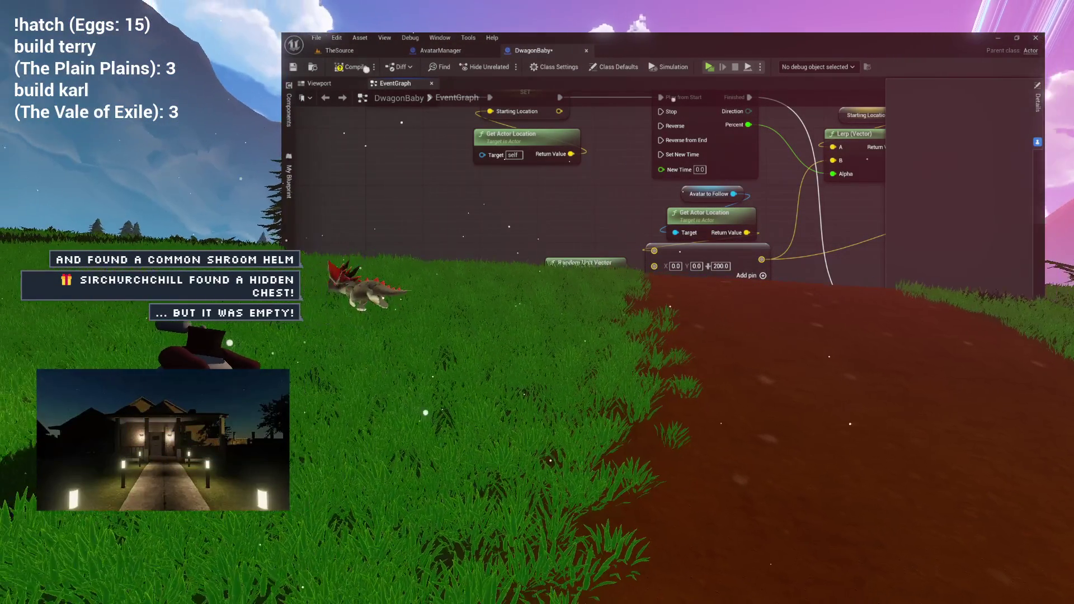
mouse_move(815, 189)
mouse_down()
mouse_move(663, 231)
mouse_move(447, 316)
mouse_up()
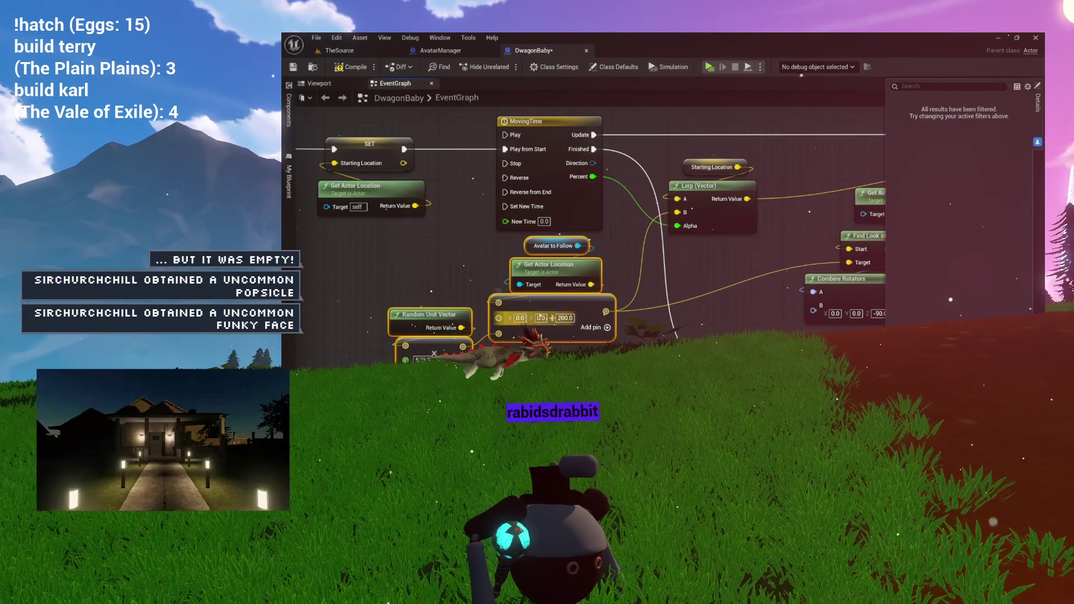
Look over the movement nodes and place Random Unit Vector left of the math node
drag(647, 304, 588, 295)
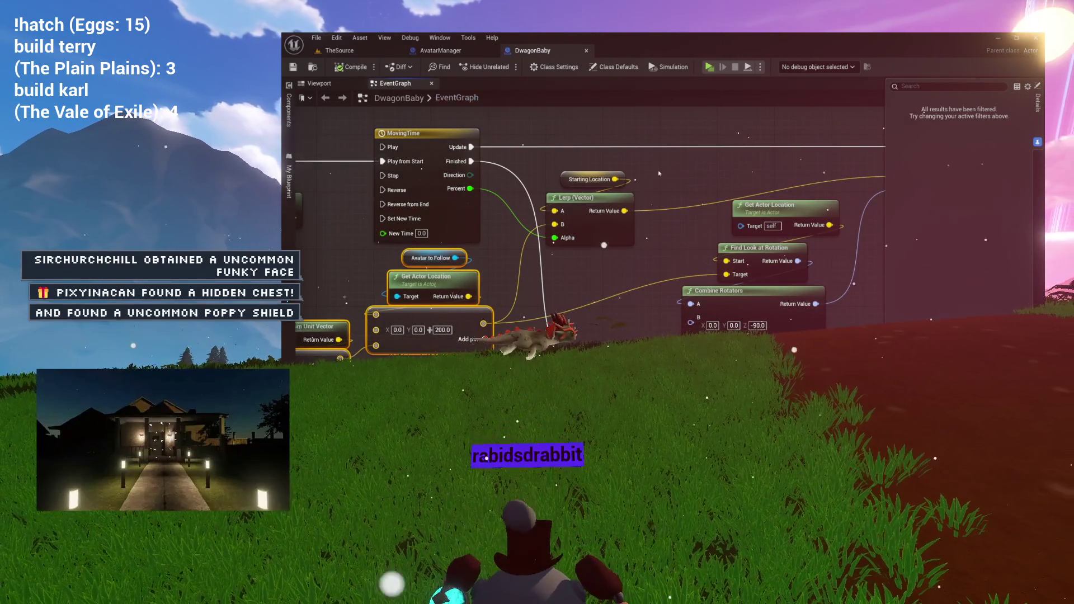
drag(660, 174, 539, 178)
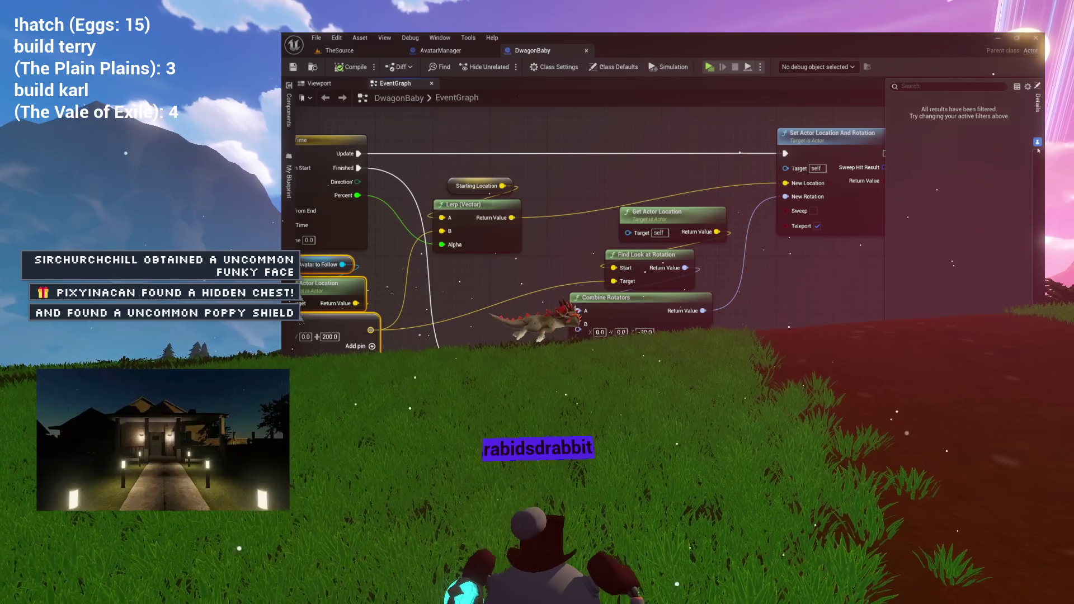
mouse_move(595, 176)
mouse_down()
mouse_move(701, 168)
mouse_move(679, 178)
mouse_up()
drag(638, 235, 697, 229)
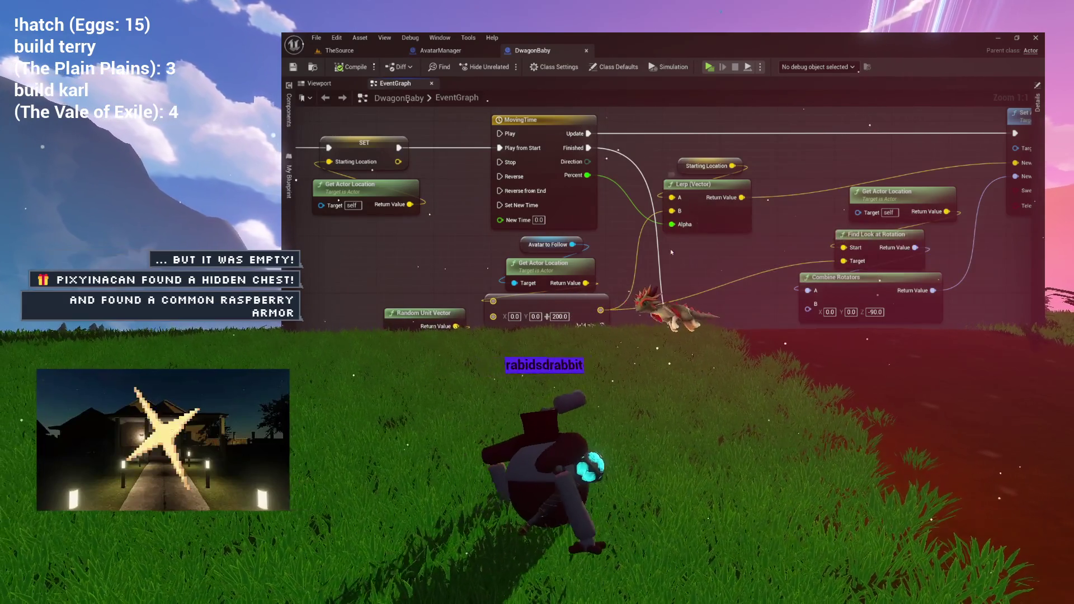
drag(671, 261, 673, 244)
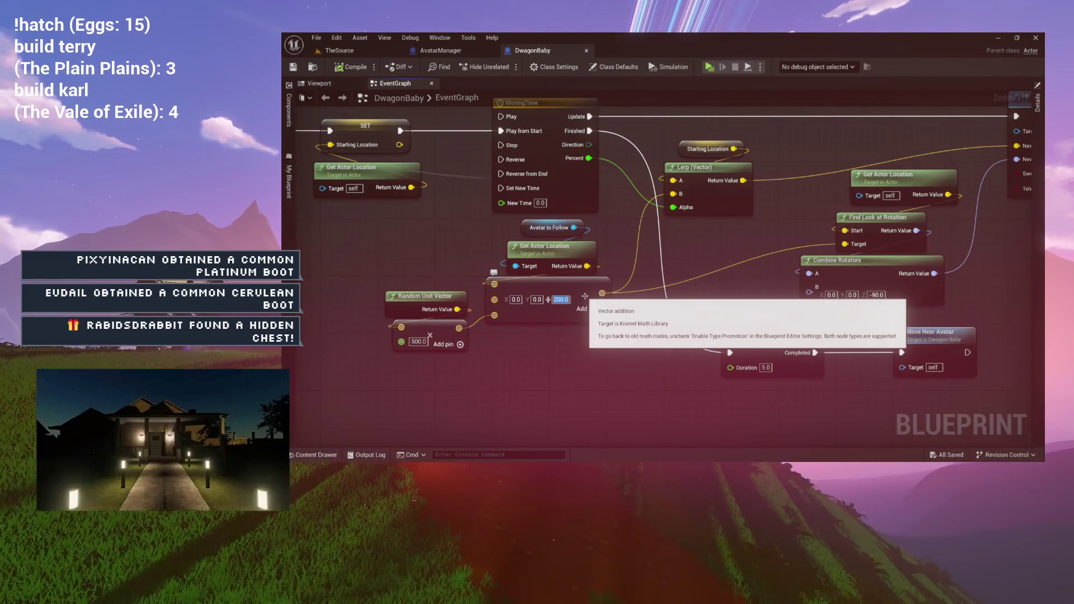
drag(552, 367, 643, 310)
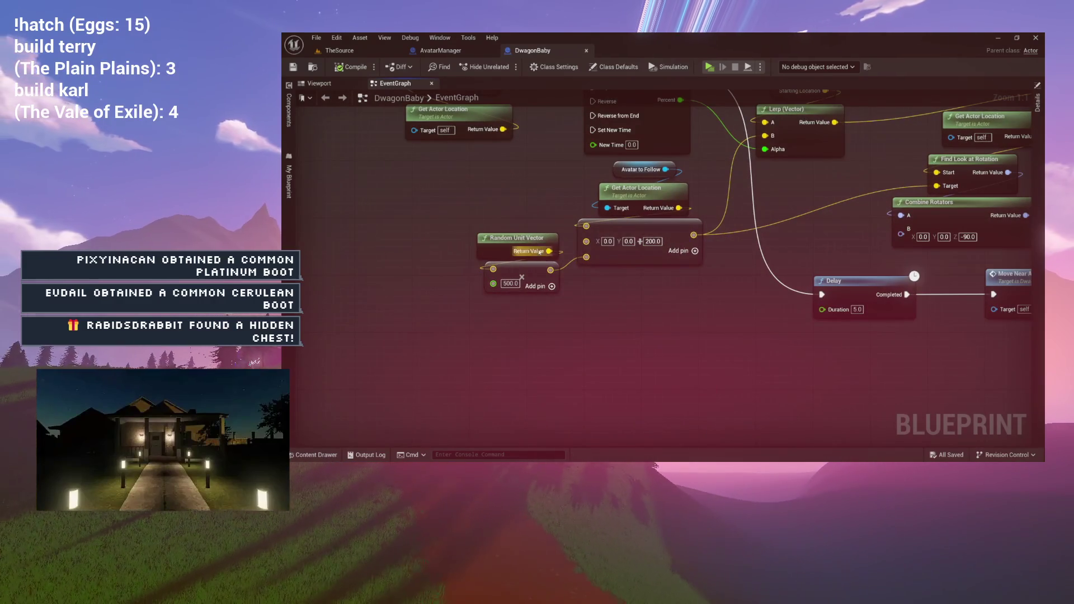
mouse_move(552, 286)
mouse_down()
mouse_move(481, 280)
mouse_move(522, 250)
mouse_move(601, 252)
mouse_up()
mouse_move(596, 208)
mouse_down()
mouse_move(517, 212)
mouse_move(596, 217)
mouse_move(486, 230)
mouse_up()
Unlink Random Unit Vector from the math node and split its Return Value into X, Y, Z
alt+click(640, 243)
right_click(520, 244)
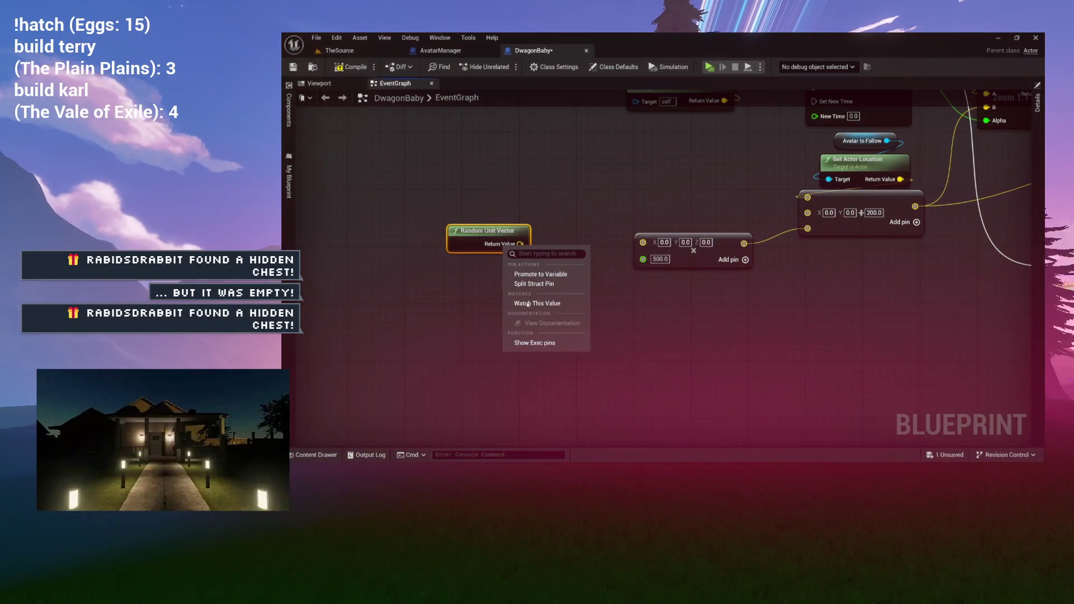
click(544, 283)
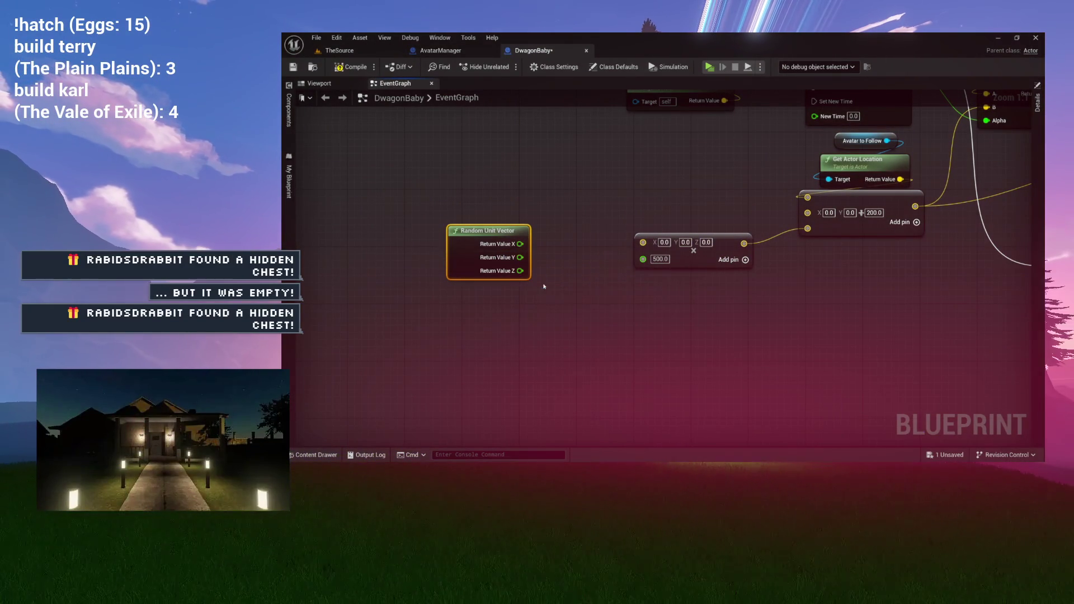
Split the math node's vector input and wire Return Value X and Y into its X and Y
right_click(652, 245)
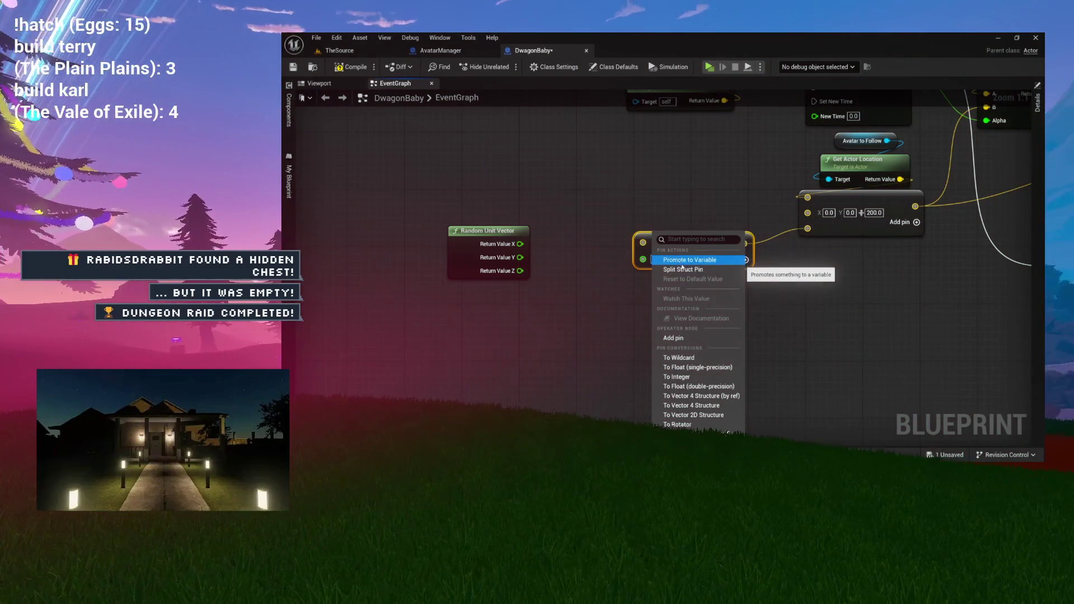
click(682, 269)
drag(520, 244, 643, 240)
drag(519, 257, 642, 255)
drag(487, 248, 558, 248)
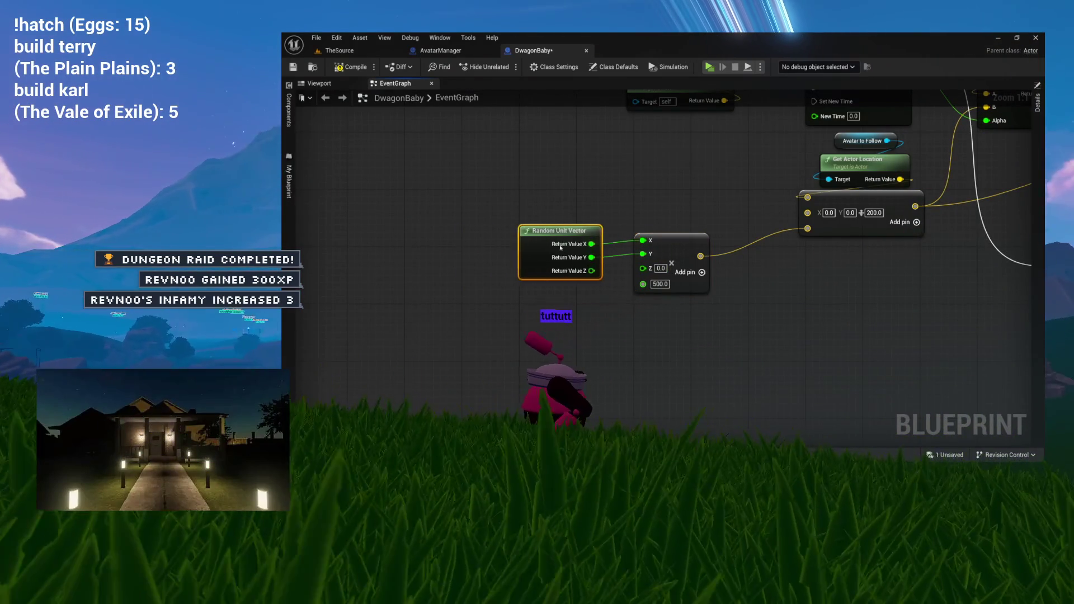
Move the math and Random Unit Vector nodes together and edit a value field on the math node
ctrl+click(669, 252)
mouse_move(670, 253)
mouse_down()
mouse_move(699, 230)
mouse_move(739, 229)
mouse_move(660, 248)
mouse_move(605, 318)
mouse_up()
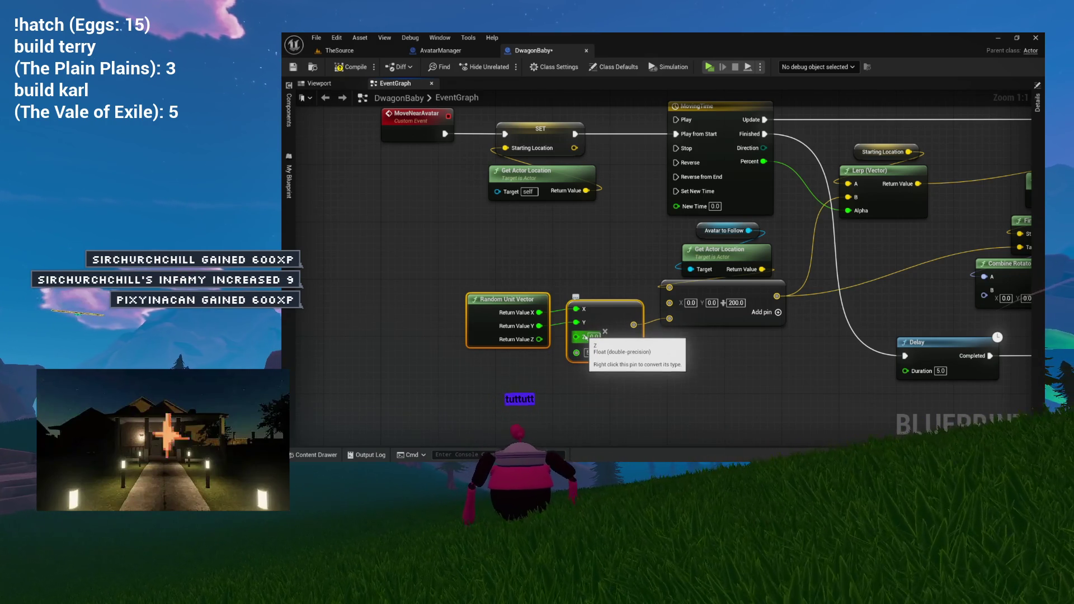
text(500)
click(595, 352)
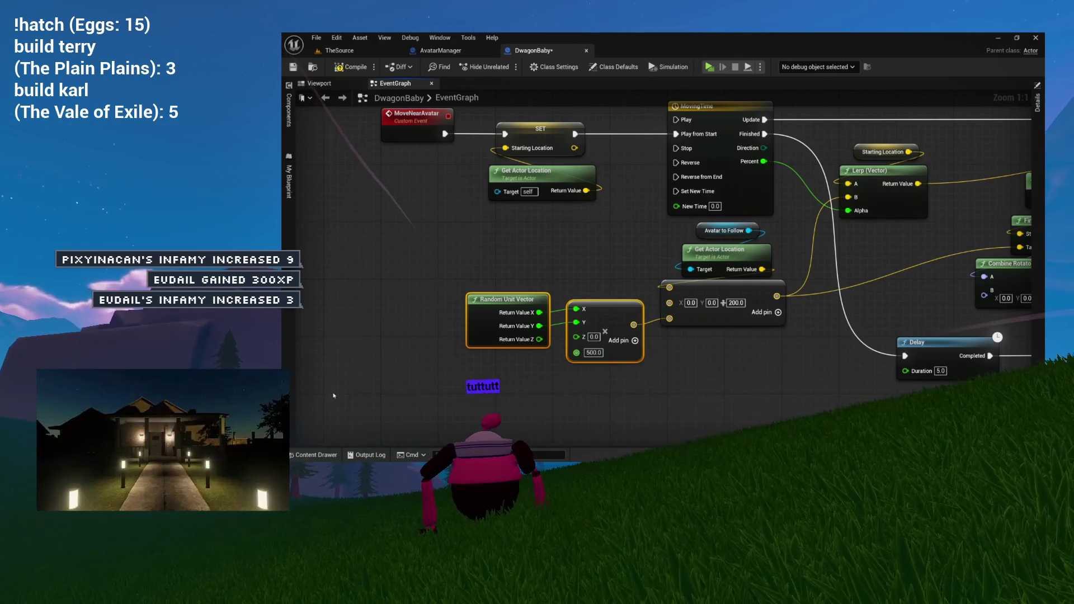
drag(394, 280, 378, 286)
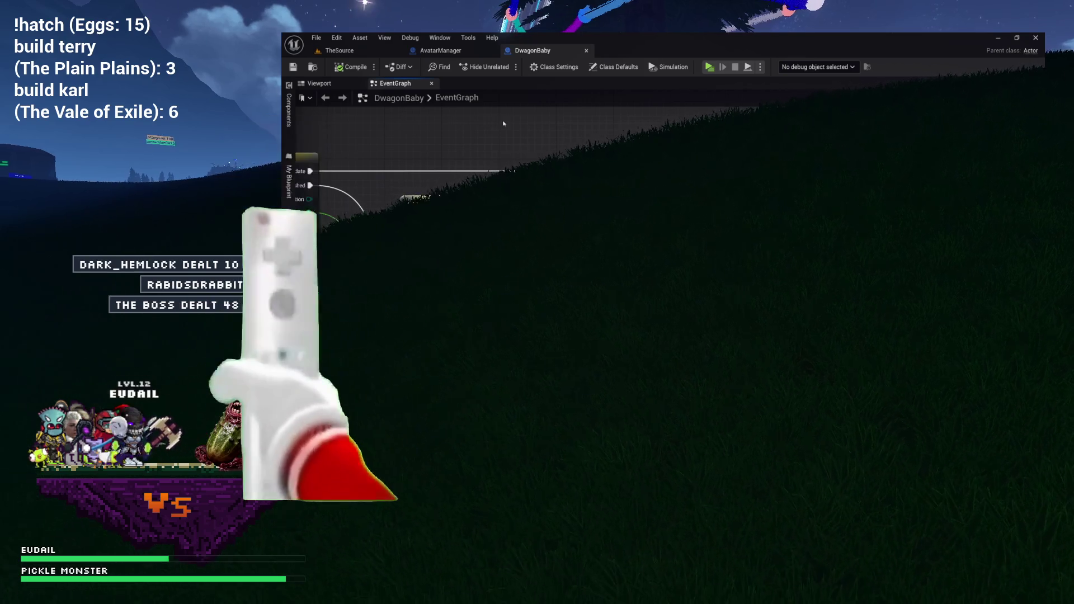
click(467, 54)
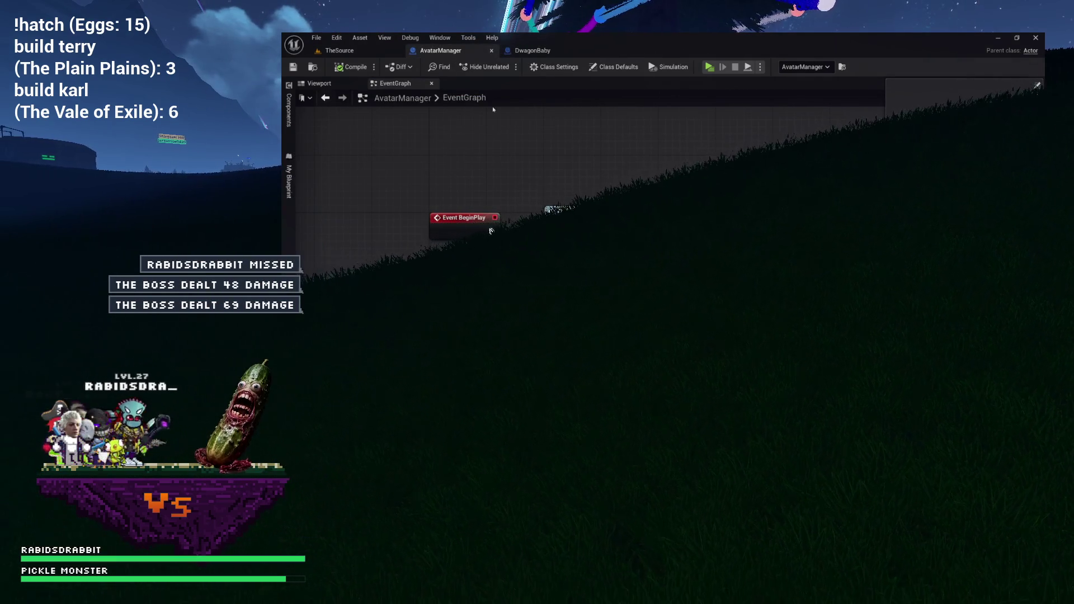
Return to the DwagonBaby graph and compile and save the blueprint
click(544, 52)
mouse_move(499, 149)
mouse_down()
mouse_move(692, 173)
mouse_move(712, 167)
mouse_move(705, 132)
mouse_up()
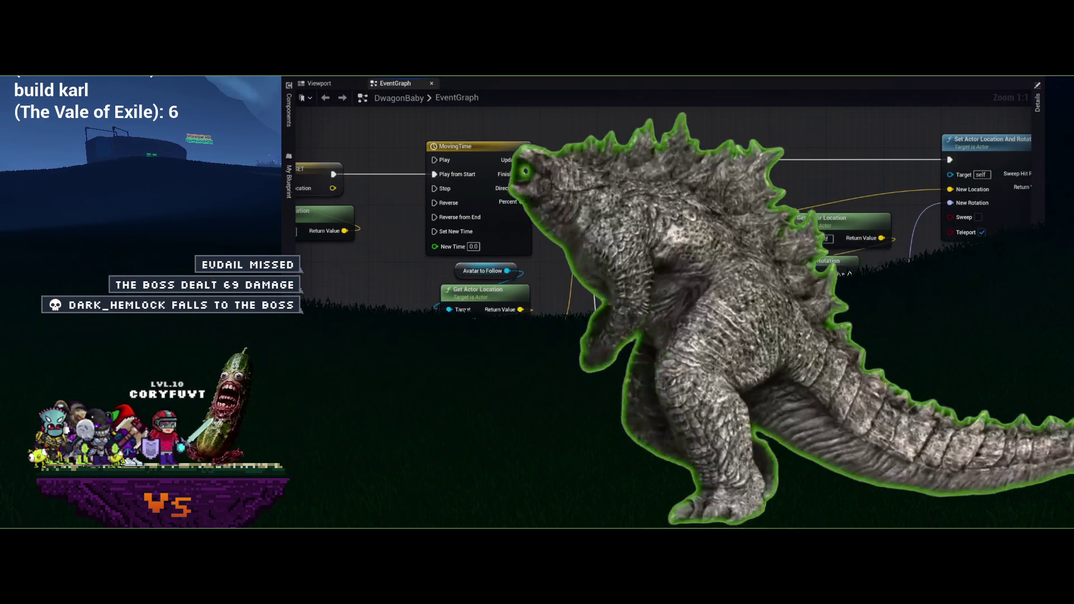
mouse_move(660, 257)
mouse_down()
mouse_move(739, 237)
mouse_move(757, 222)
mouse_up()
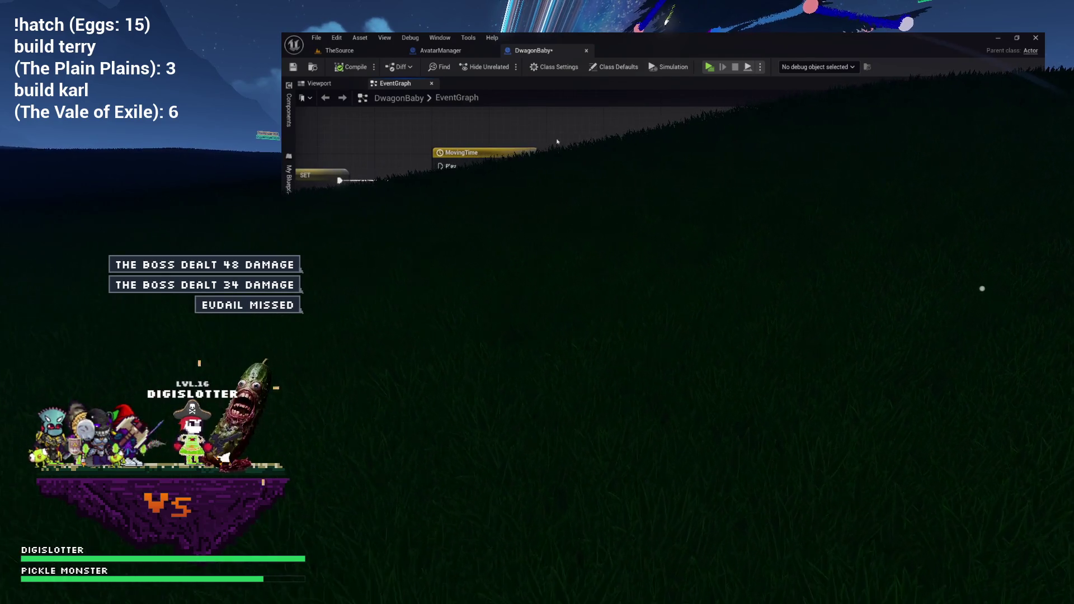
click(351, 67)
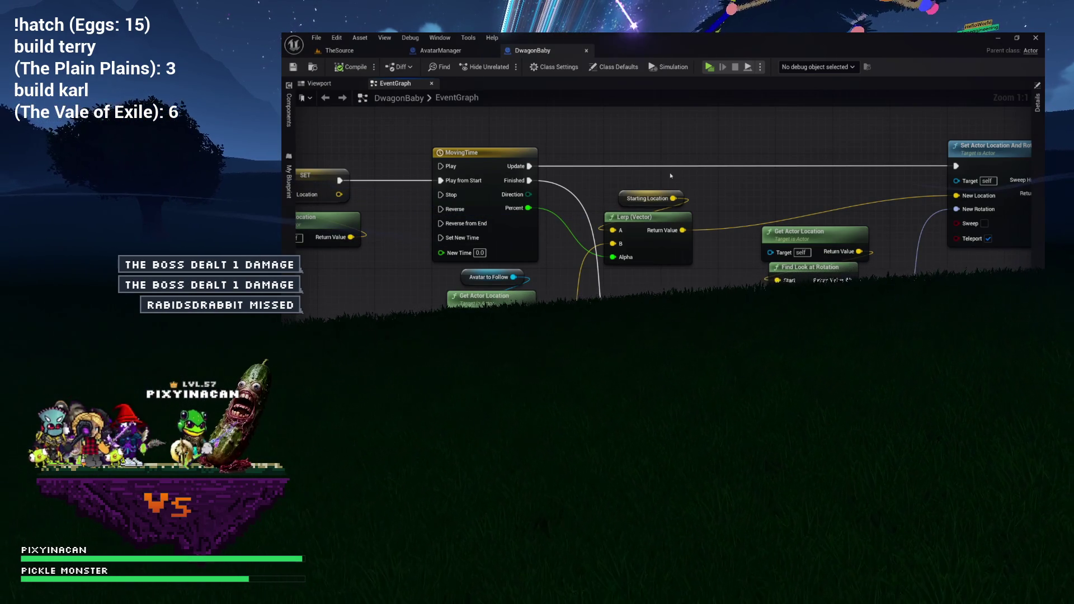
Review the DwagonBaby graph, then open the AvatarManager blueprint's event graph
mouse_move(712, 189)
mouse_down()
mouse_move(674, 208)
mouse_move(674, 238)
mouse_up()
mouse_move(672, 191)
mouse_down()
mouse_move(721, 196)
mouse_move(529, 194)
mouse_up()
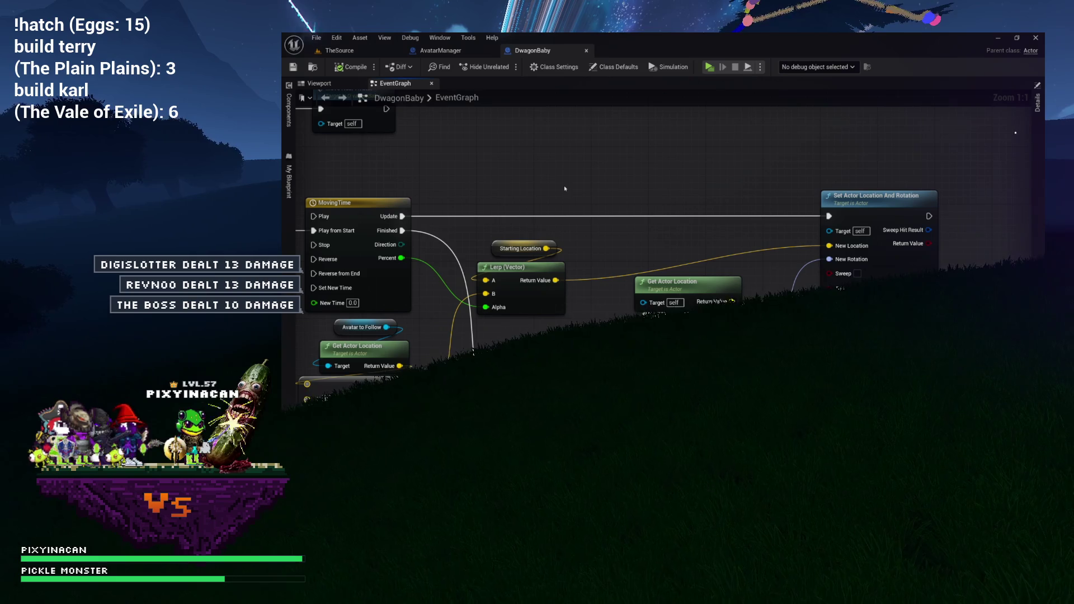
click(475, 51)
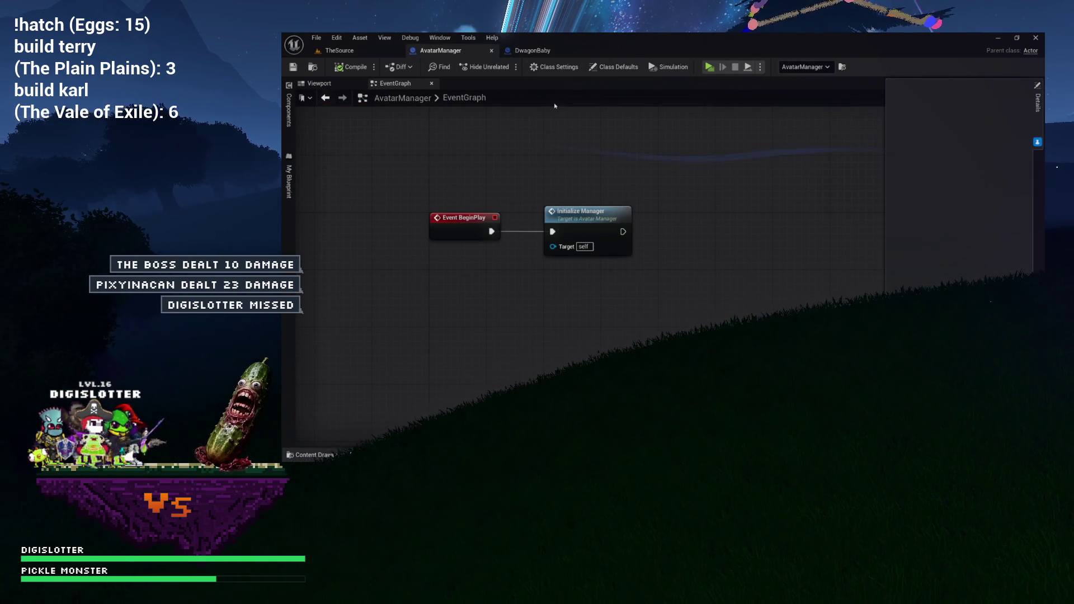
click(552, 51)
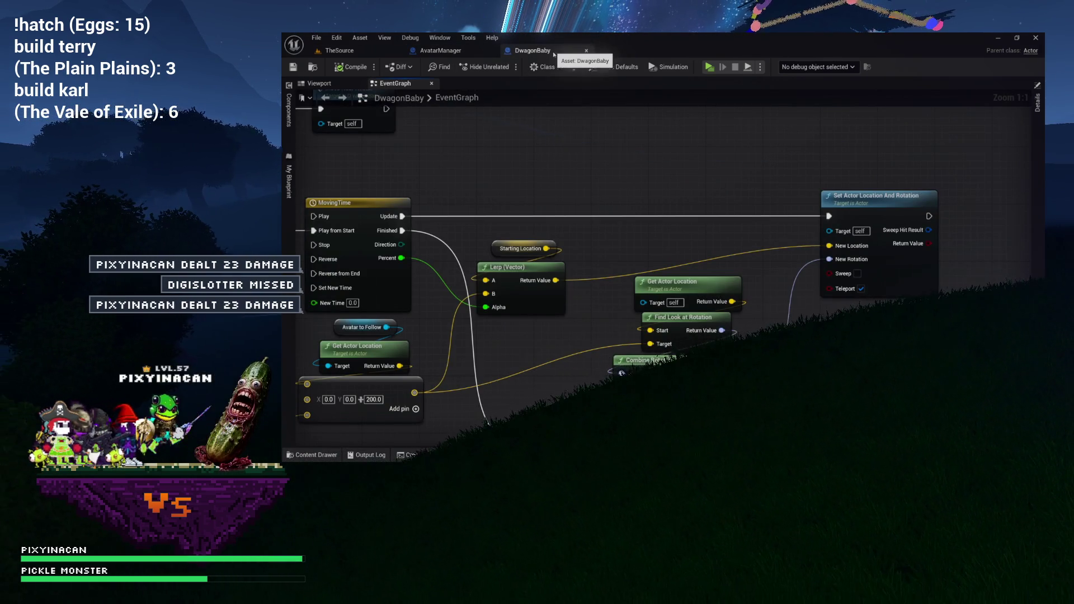
scroll(553, 155, down, 5)
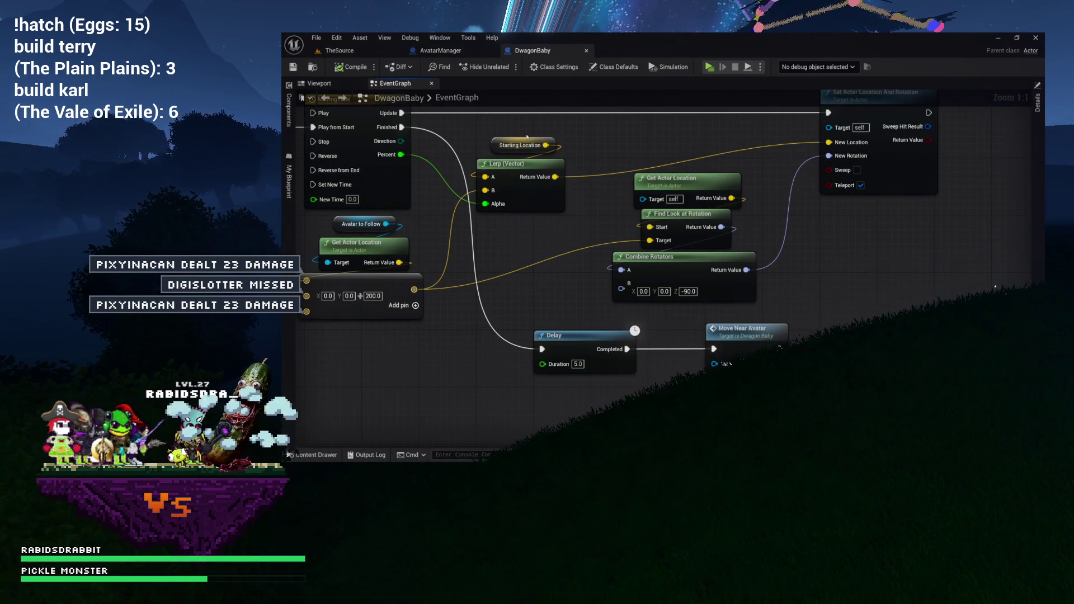
click(439, 51)
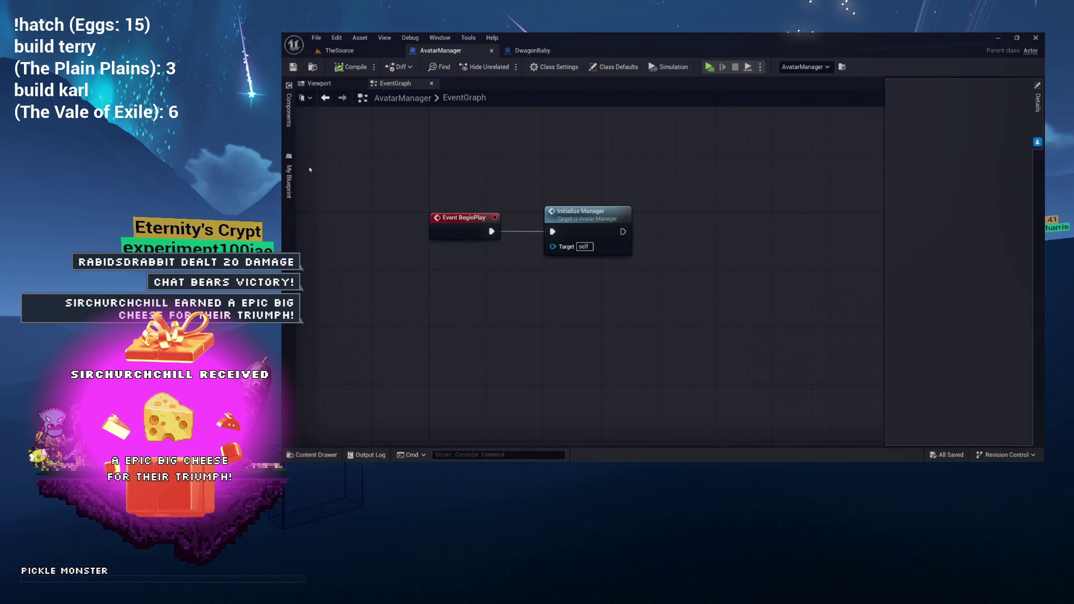
Open the TriggerTTS function and jump from its Trigger TTS node to the TriggerTTS event in AvatarMode
click(289, 185)
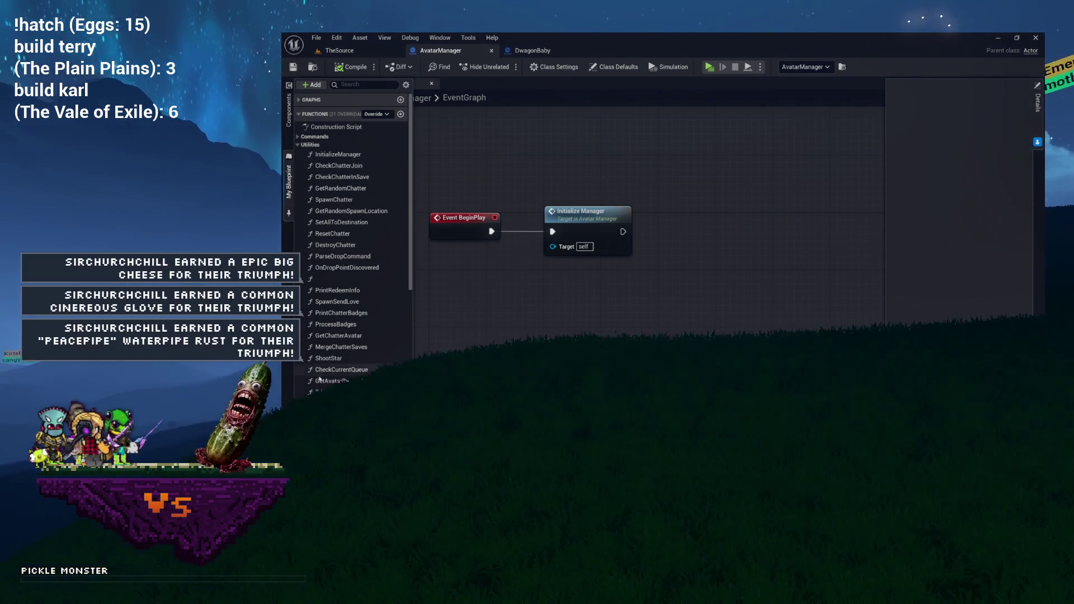
double_click(325, 392)
click(730, 258)
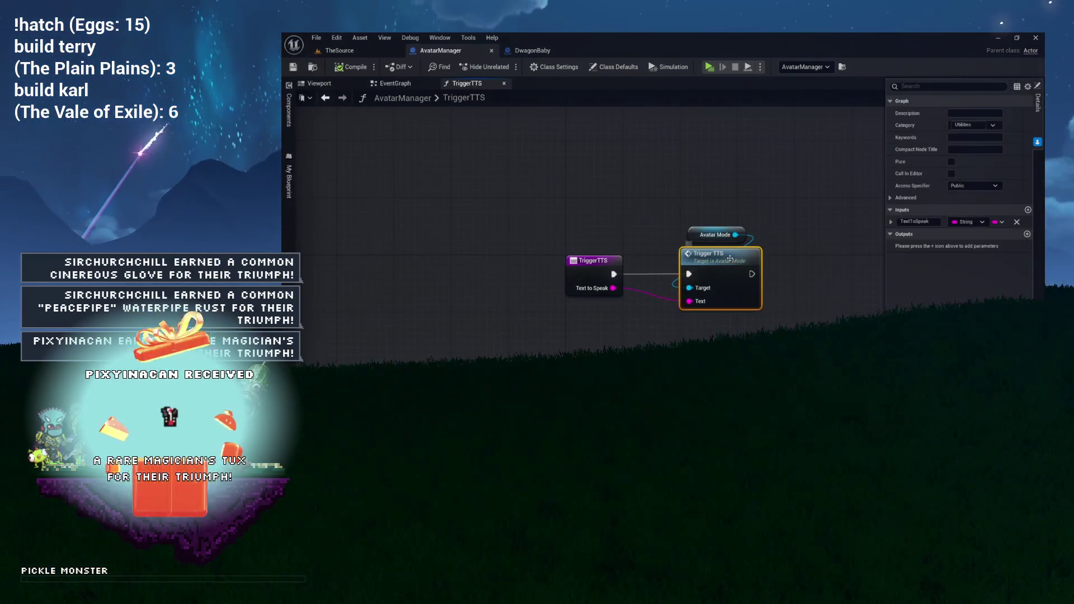
double_click(730, 258)
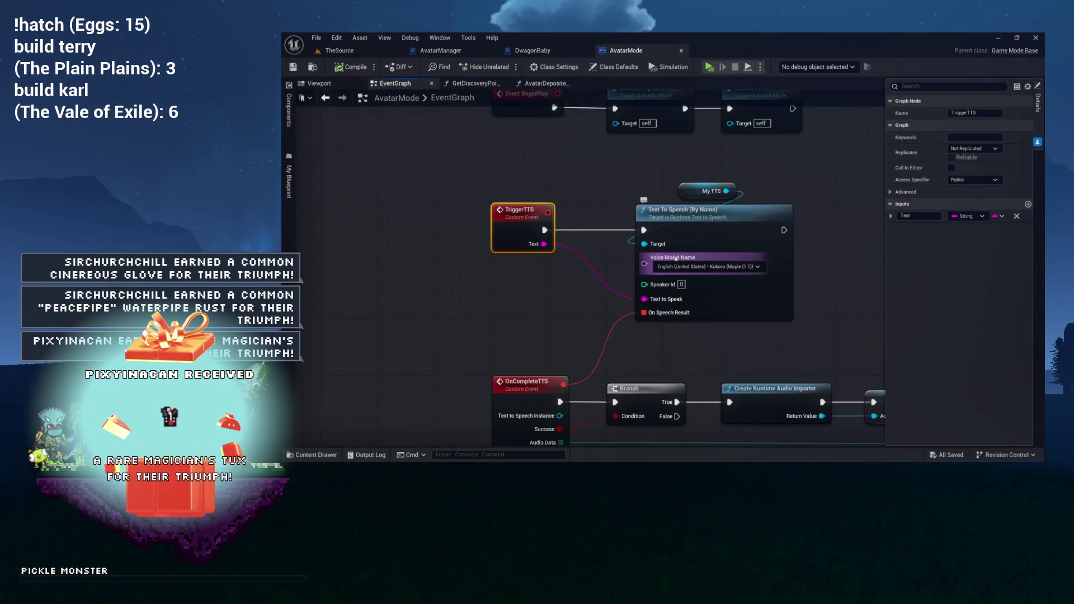
Browse the Voice Model Name list, keeping the Kokoro Maple (1.1) voice
click(690, 267)
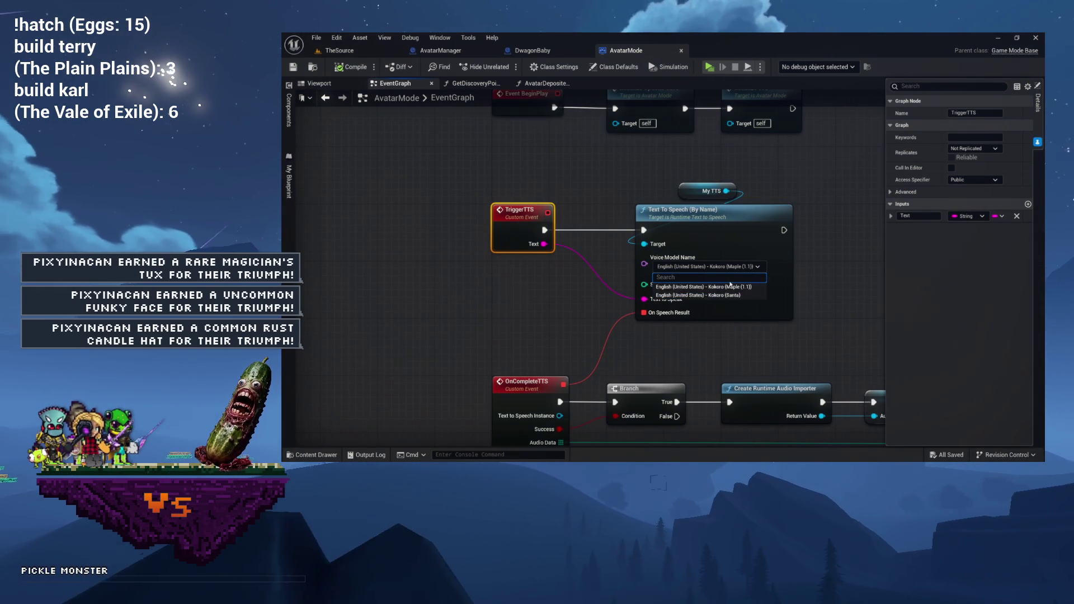
click(820, 282)
scroll(819, 283, up, 2)
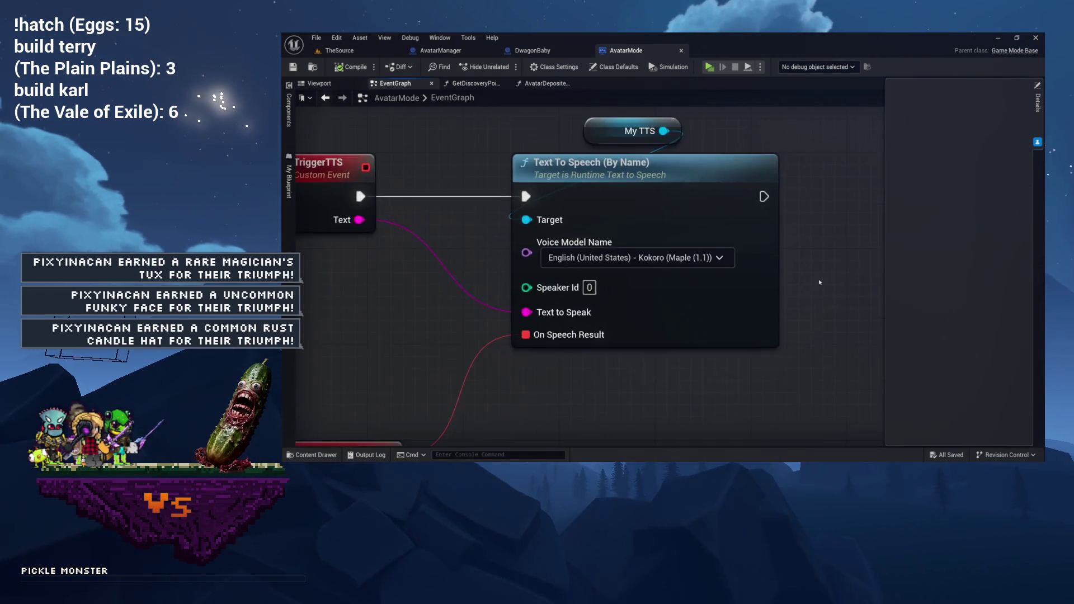
scroll(820, 283, up, 1)
click(679, 255)
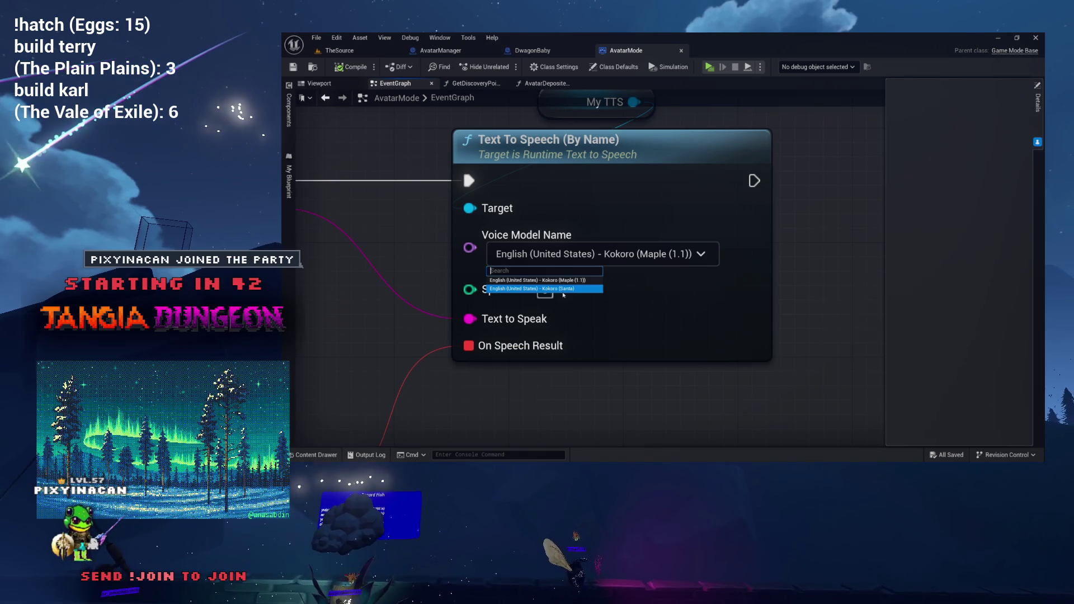
click(564, 289)
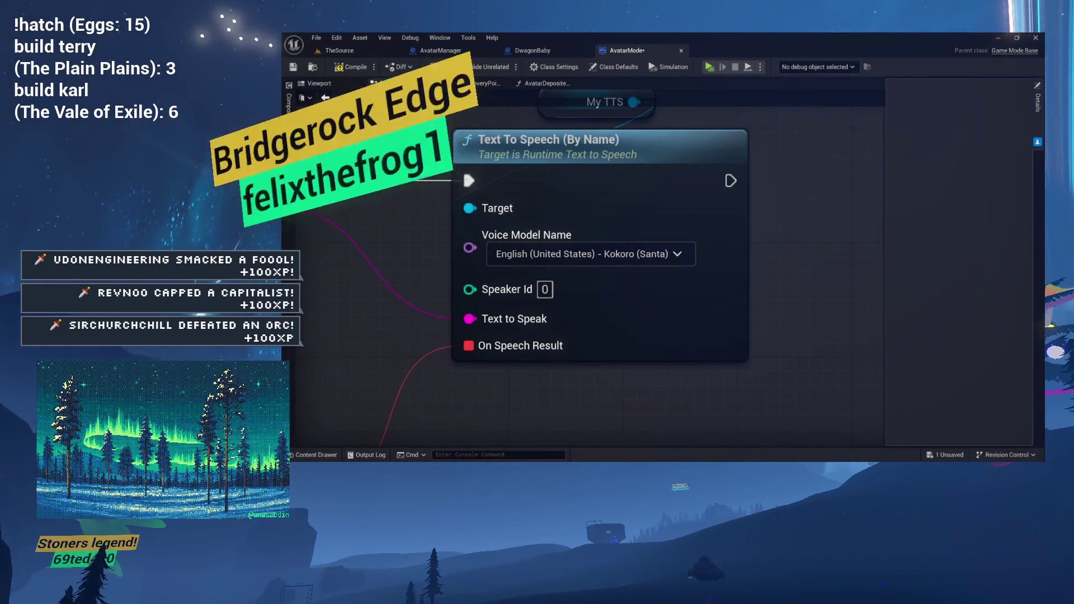
mouse_move(390, 255)
mouse_down()
mouse_move(491, 264)
mouse_move(498, 291)
mouse_move(556, 278)
mouse_up()
scroll(554, 276, down, 3)
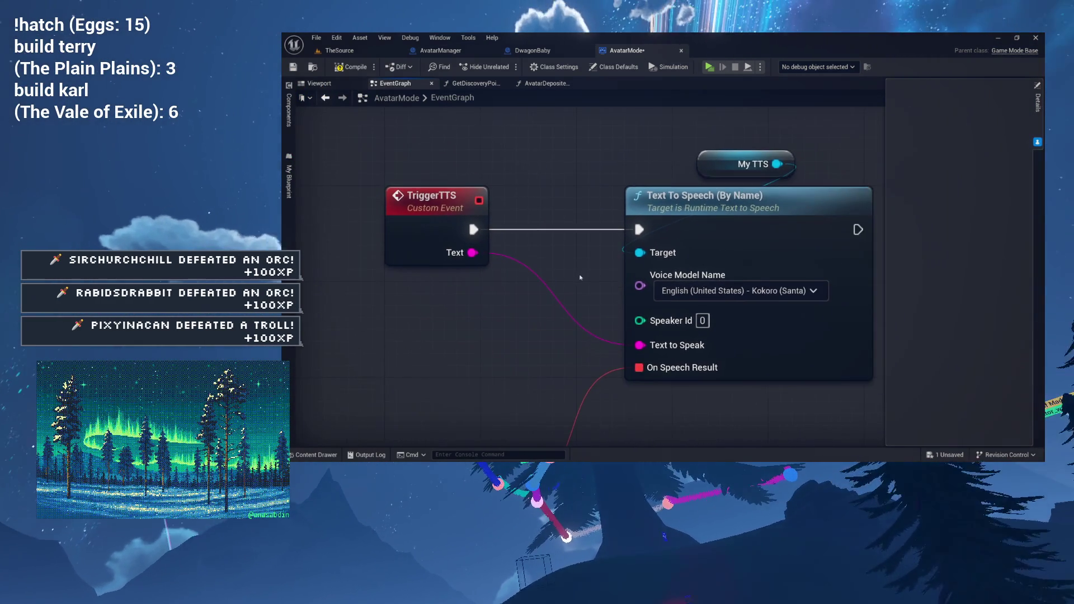
scroll(576, 274, up, 2)
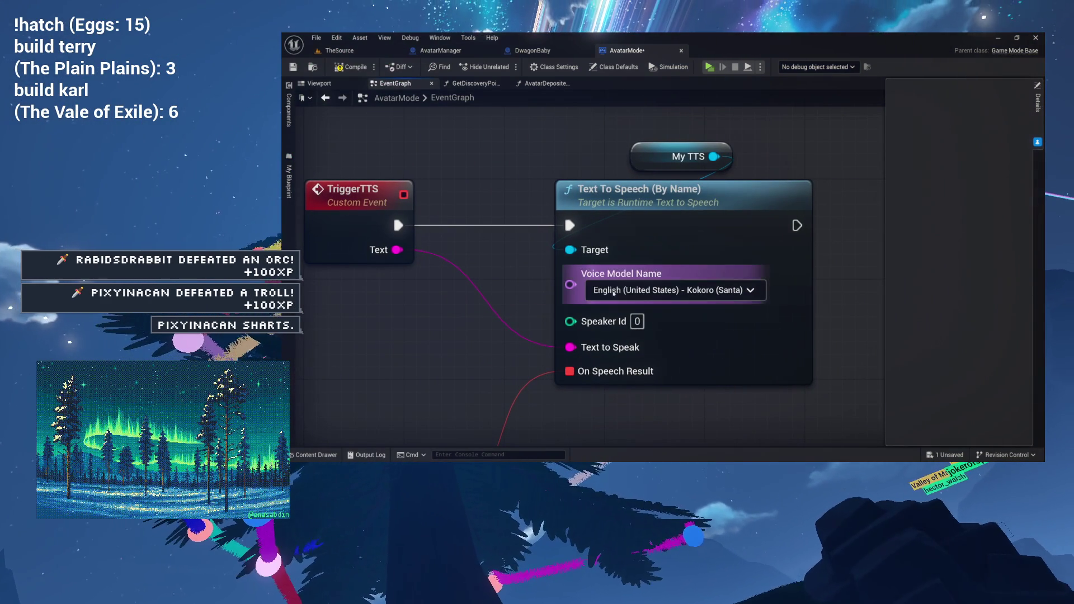
click(677, 291)
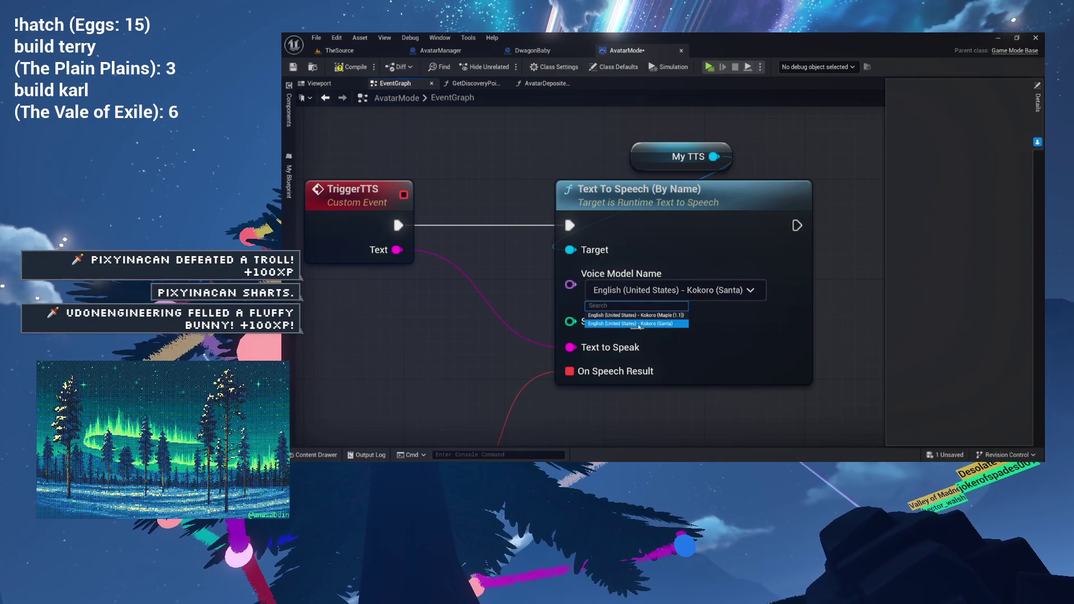
click(647, 315)
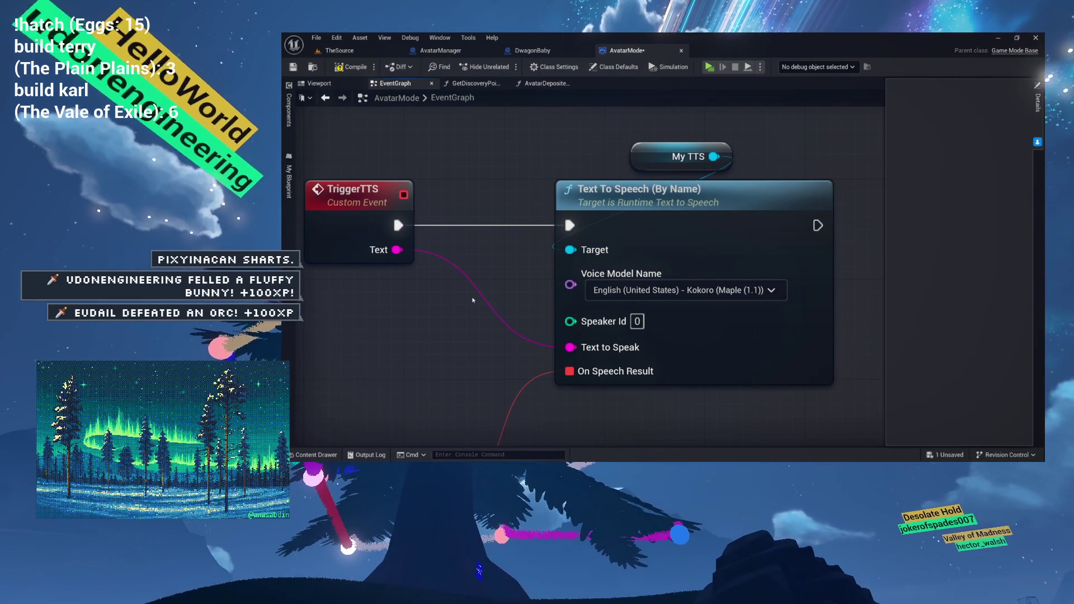
scroll(472, 298, down, 3)
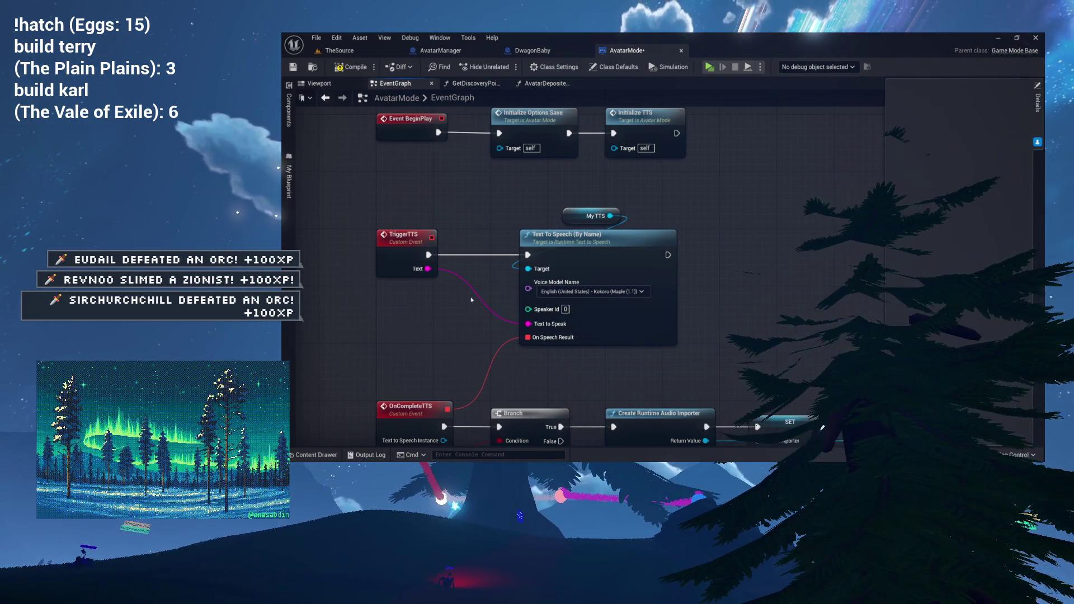
Open Project Settings from the Edit menu in TheSource level editor
click(340, 51)
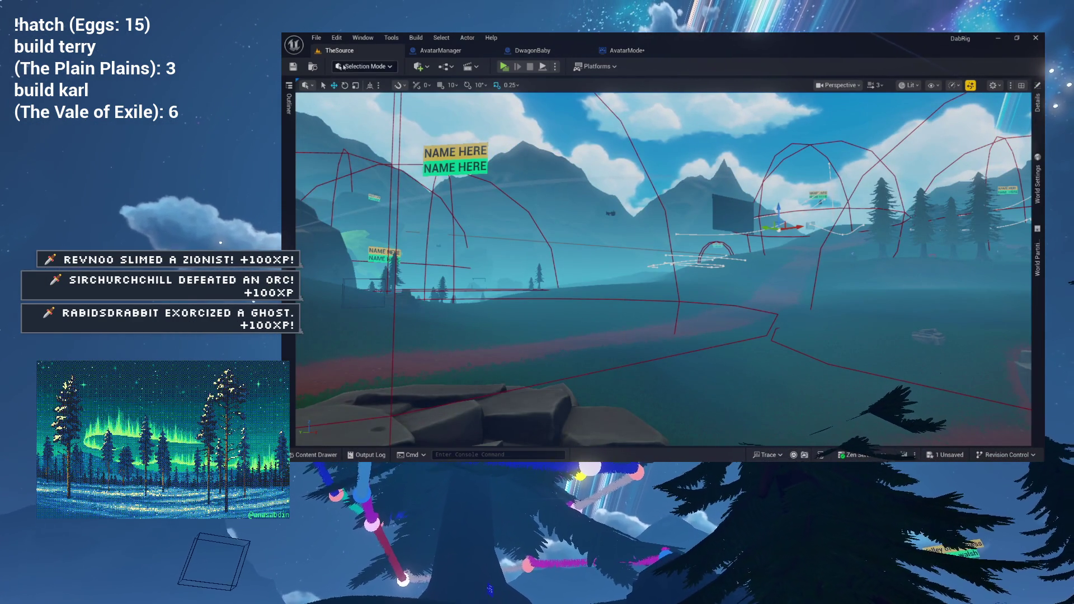
click(336, 38)
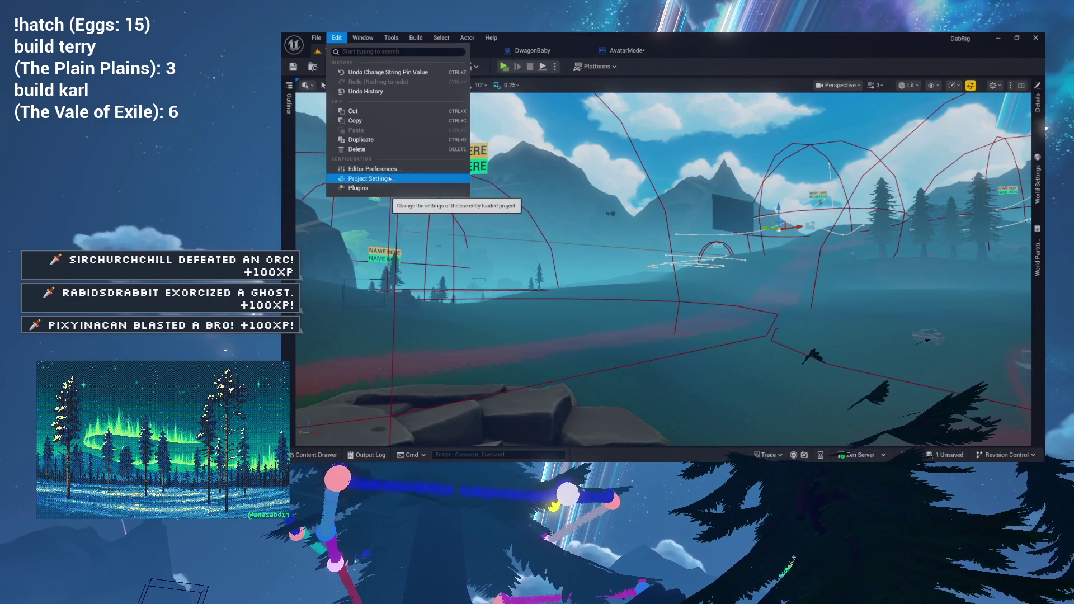
click(389, 179)
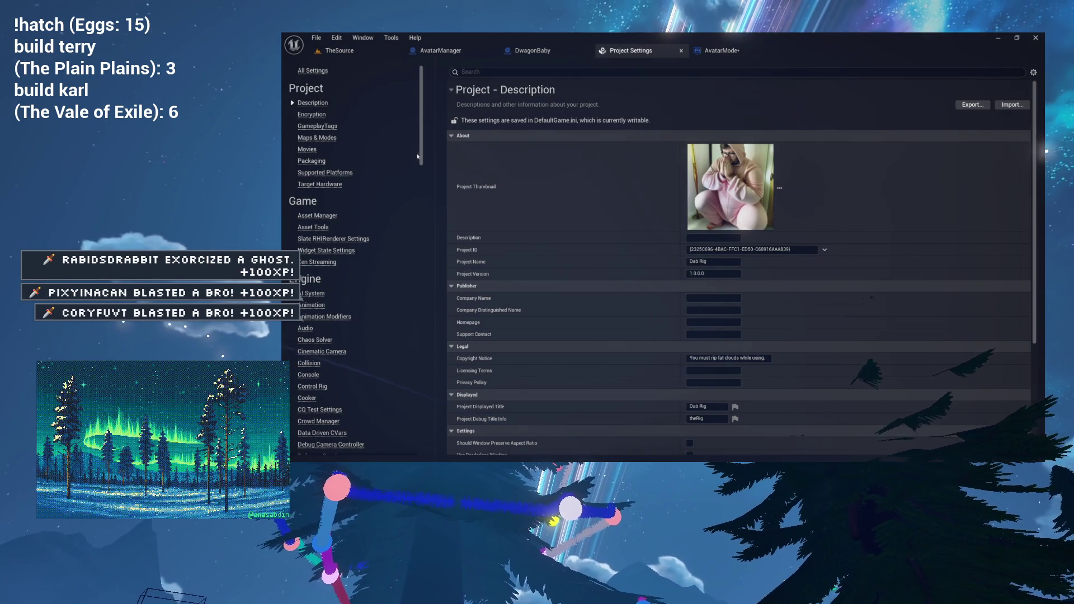
Go to the Windows platform settings in the category list
scroll(417, 156, down, 20)
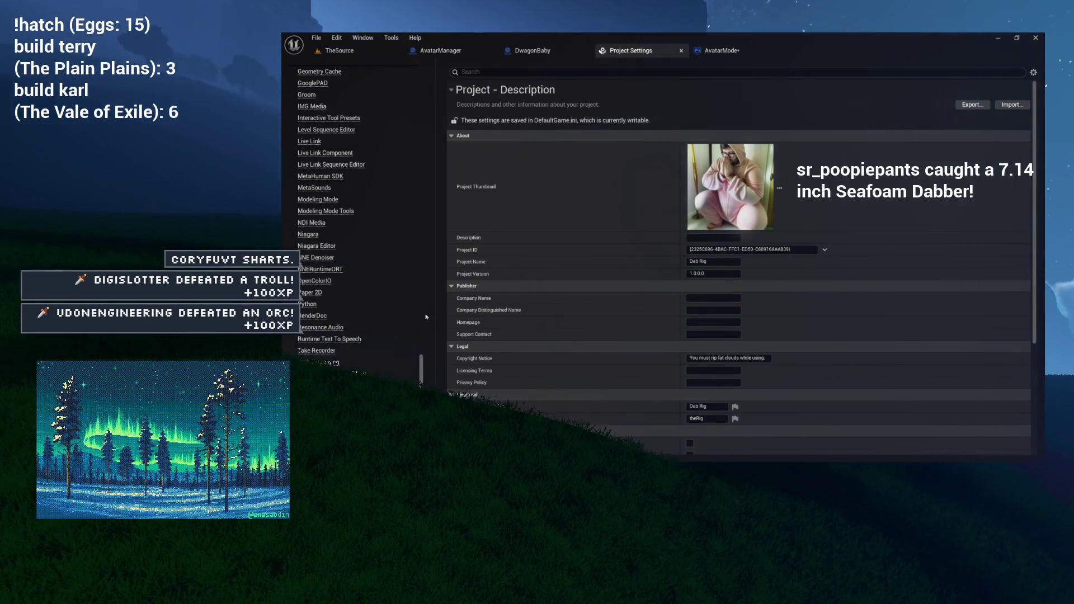
scroll(425, 268, up, 10)
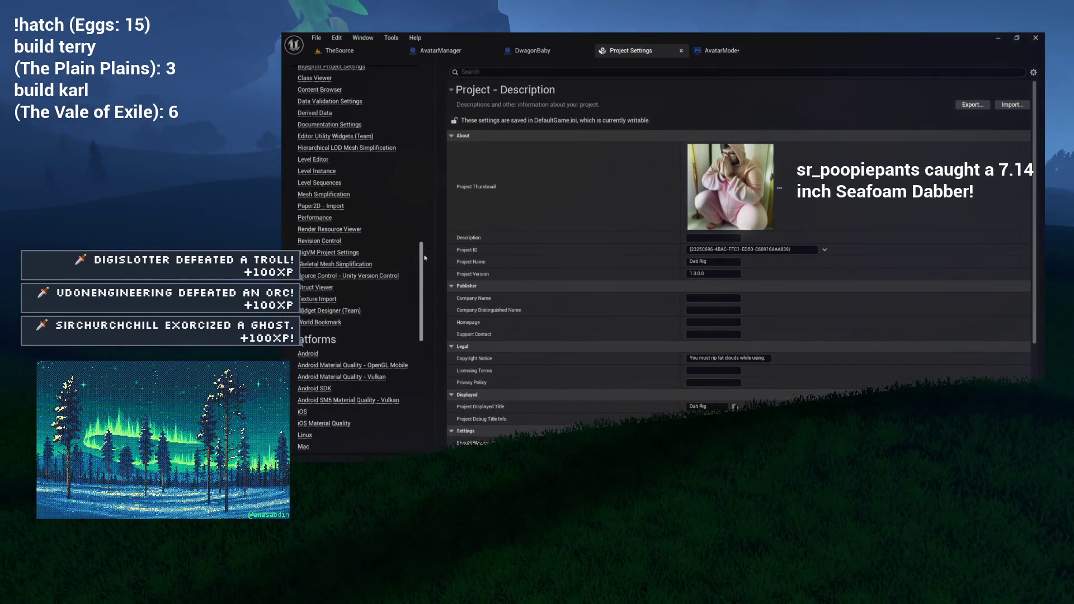
mouse_move(423, 263)
mouse_down()
mouse_move(422, 203)
mouse_move(416, 319)
mouse_move(412, 307)
mouse_up()
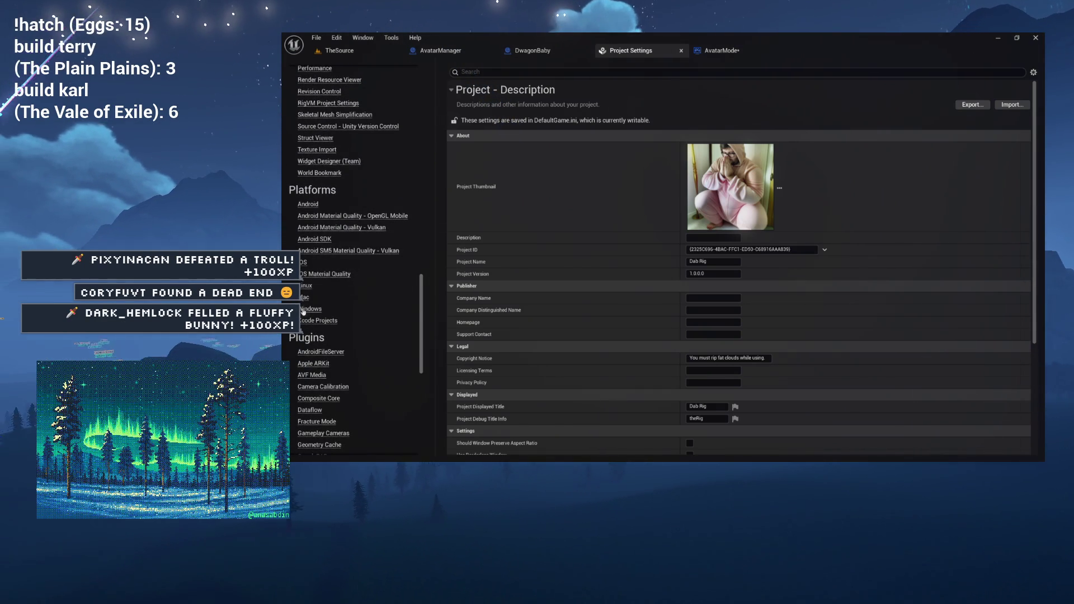
click(302, 310)
scroll(615, 300, down, 5)
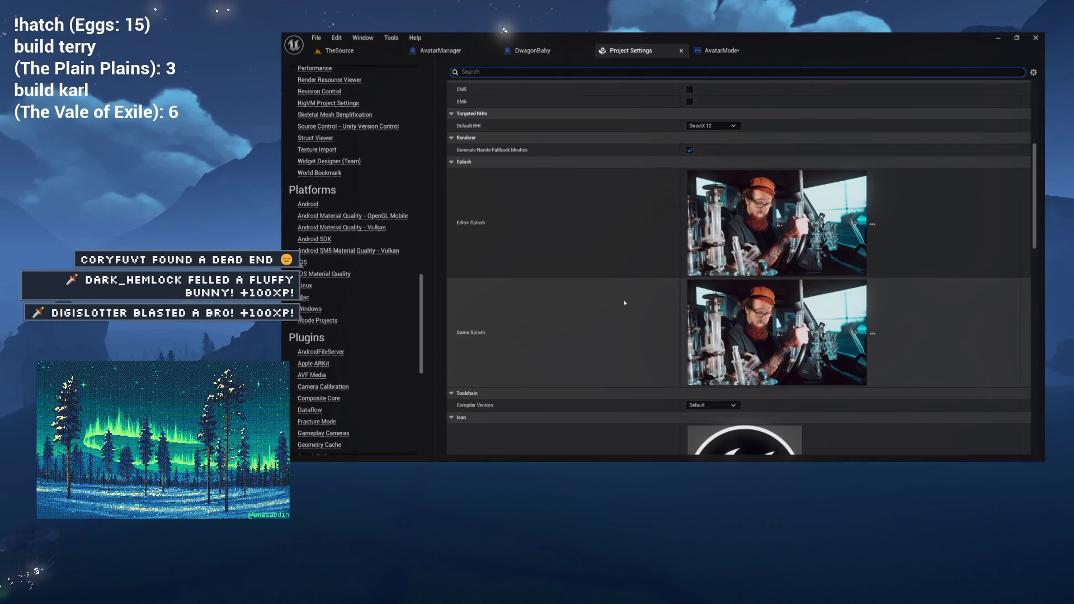
Open the Runtime Text To Speech plugin settings under Plugins to view the Kokoro voice models
scroll(624, 303, down, 1)
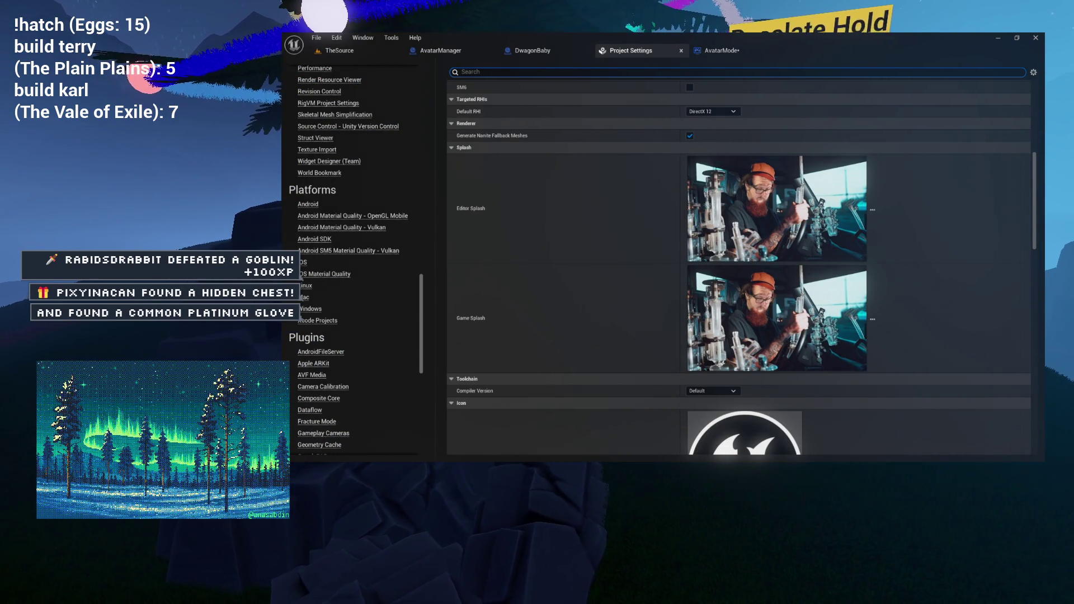
click(452, 216)
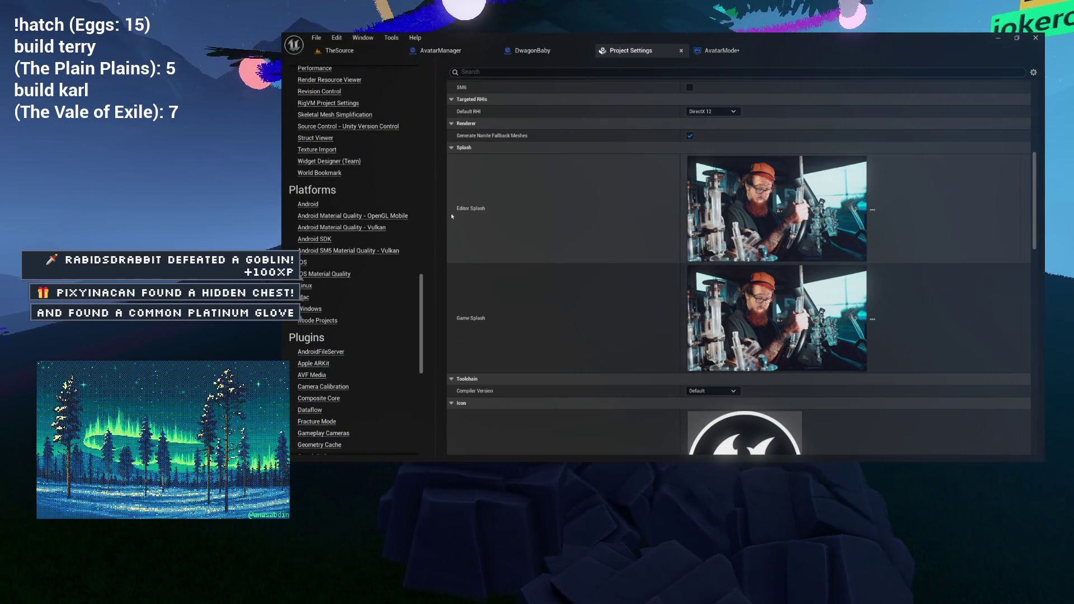
mouse_move(864, 235)
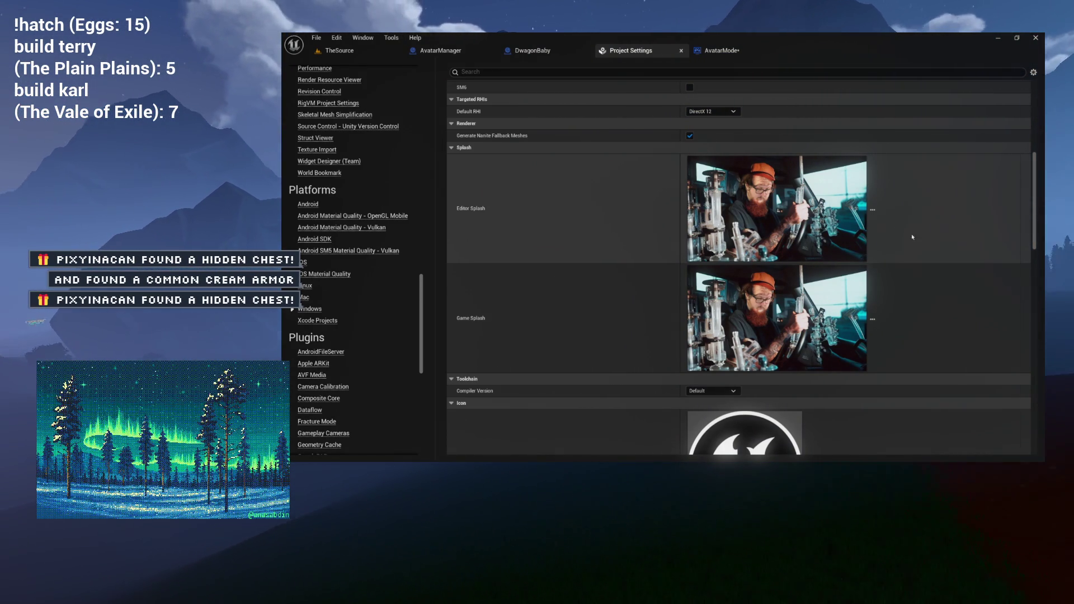
mouse_move(799, 240)
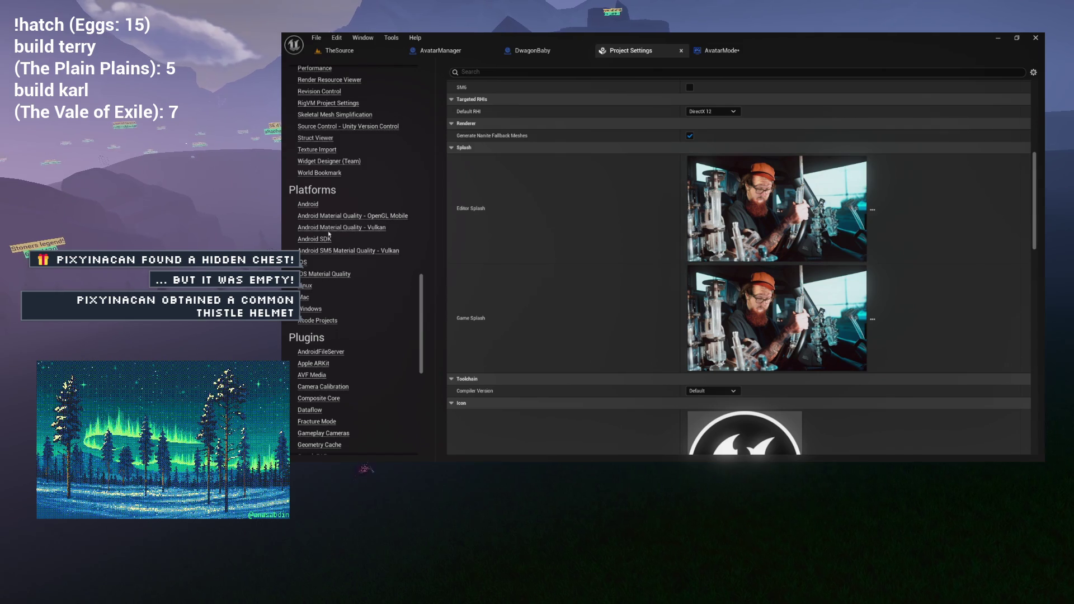
scroll(325, 210, down, 10)
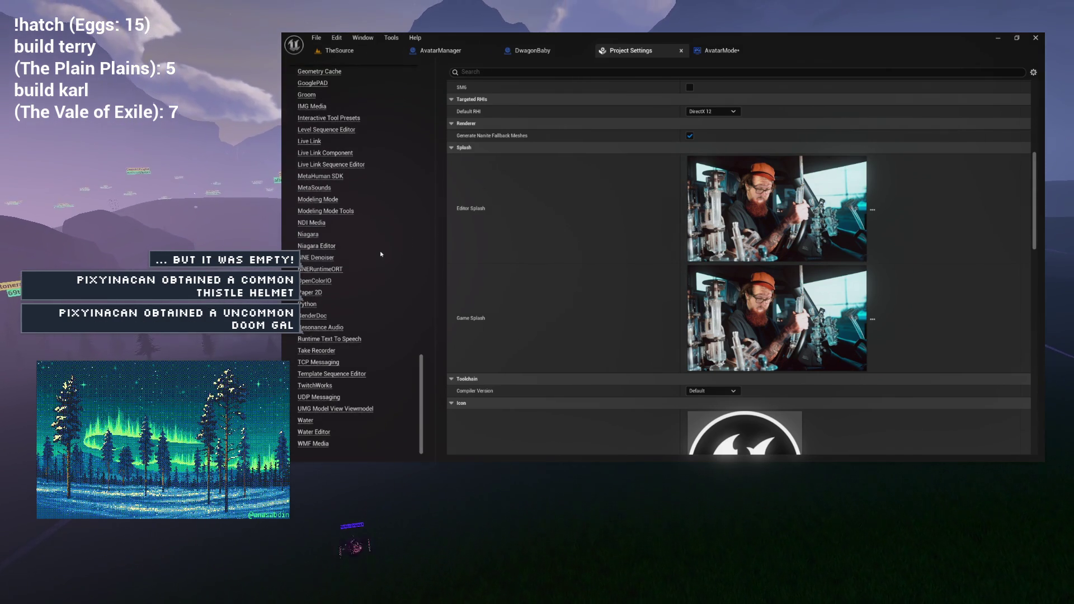
click(344, 339)
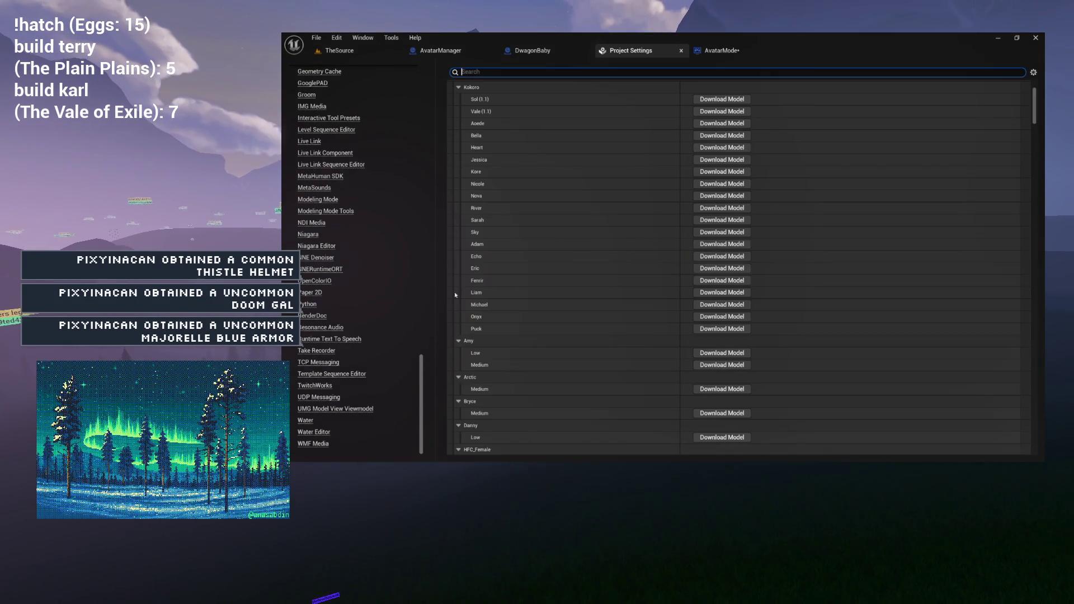
scroll(674, 213, down, 10)
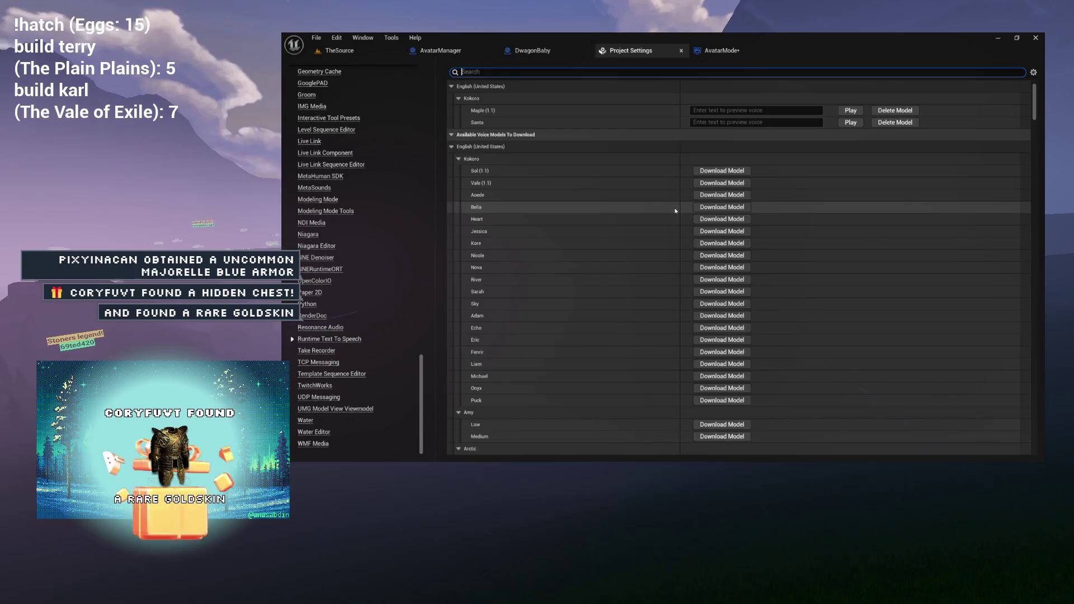
scroll(675, 210, down, 5)
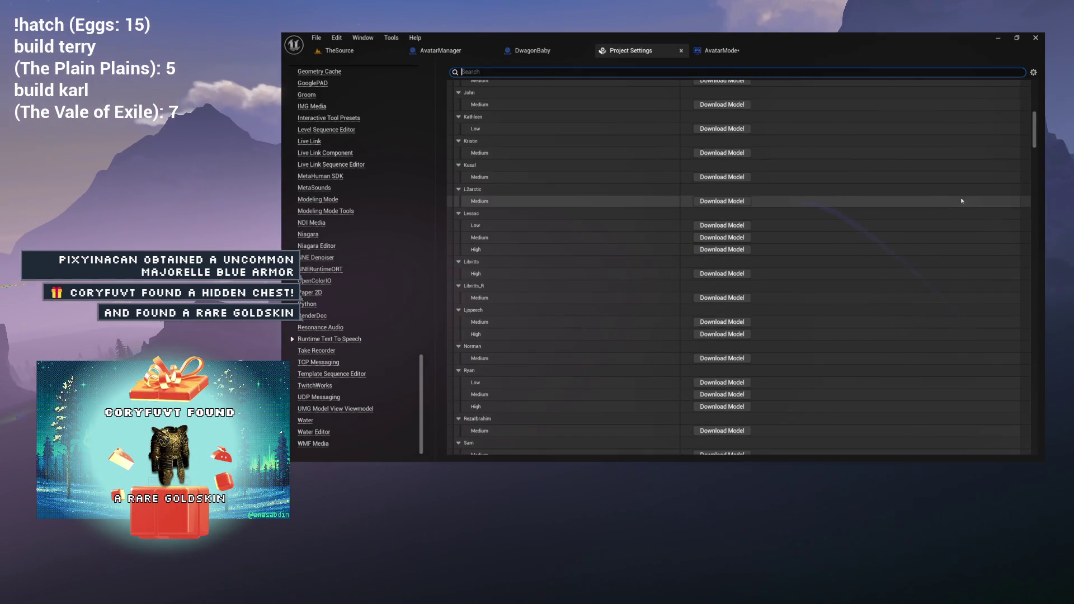
mouse_move(1034, 134)
mouse_down()
mouse_move(1020, 446)
mouse_move(1034, 240)
mouse_up()
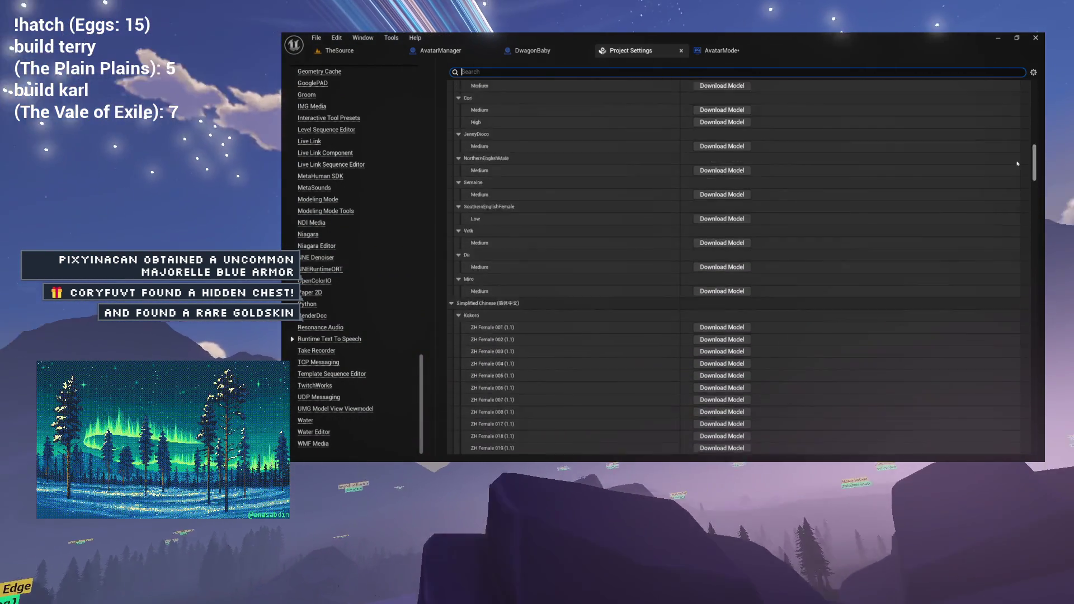
scroll(699, 180, up, 10)
click(458, 247)
click(451, 235)
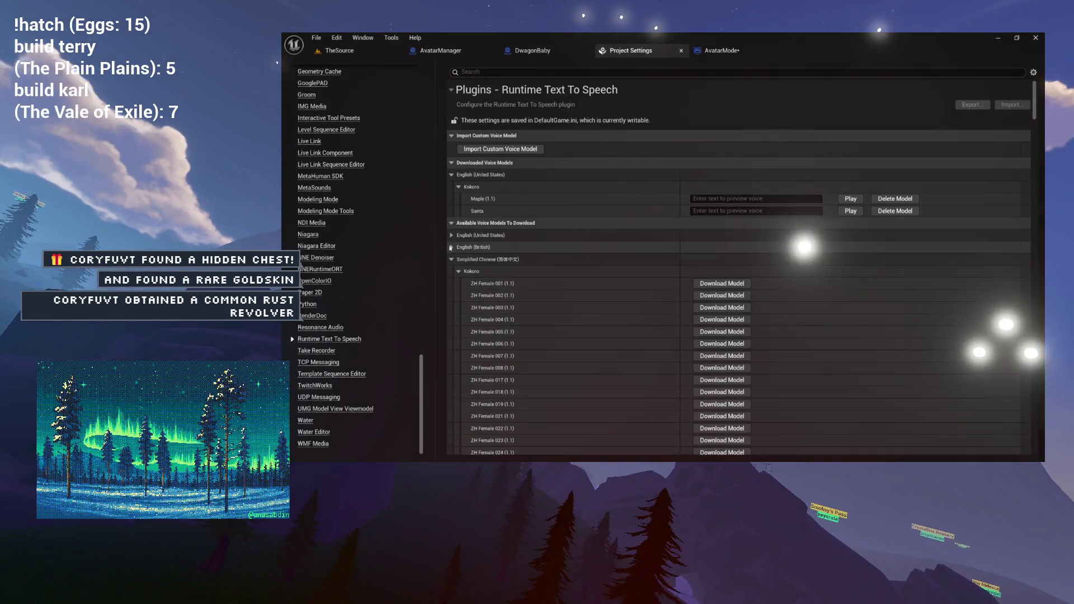
Collapse the Spanish, Korean, Russian, Portuguese, Hindi, Telugu and Malayalam voice groups
click(452, 272)
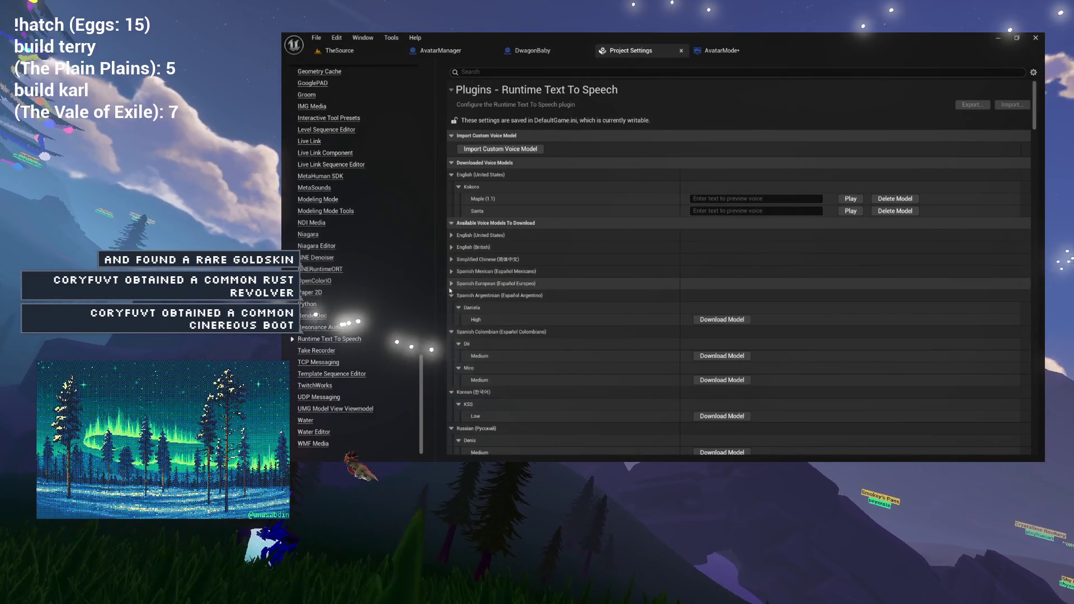
click(451, 284)
click(452, 295)
click(451, 308)
click(452, 320)
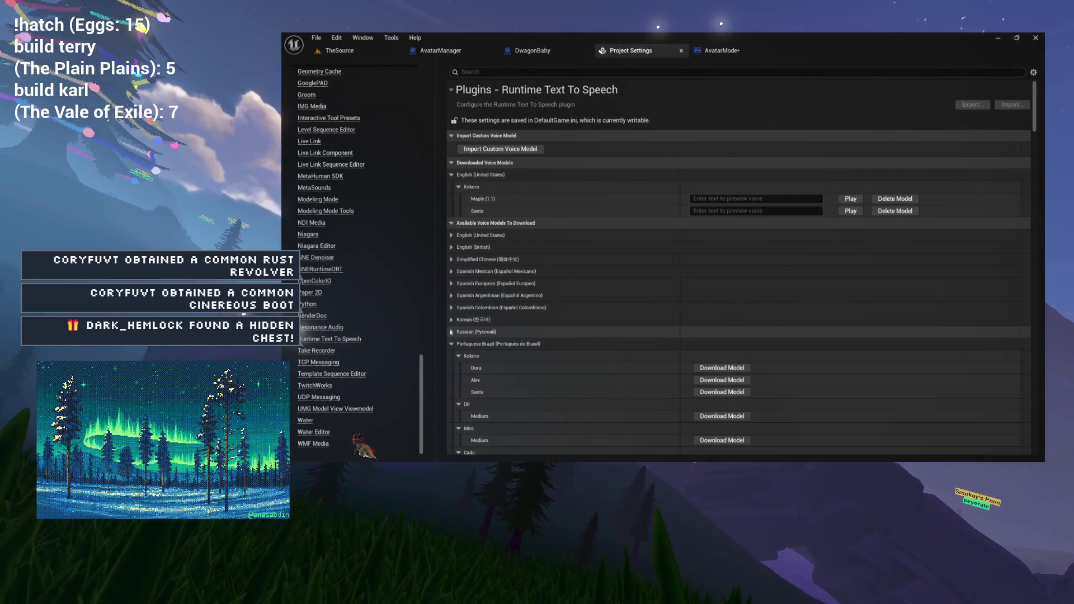
click(451, 332)
click(452, 343)
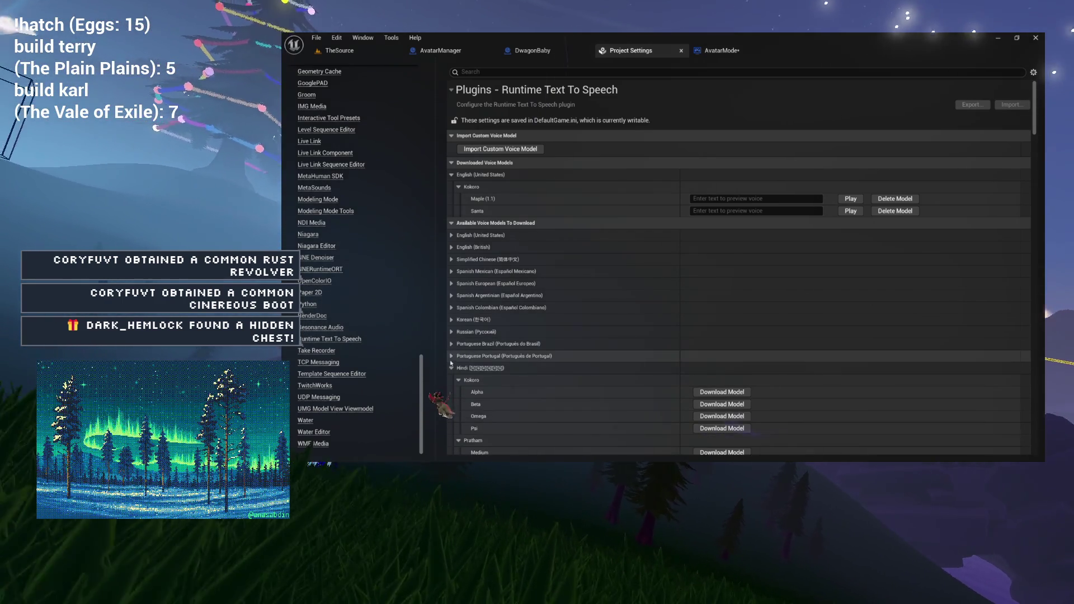
click(451, 356)
click(452, 368)
click(451, 379)
click(452, 392)
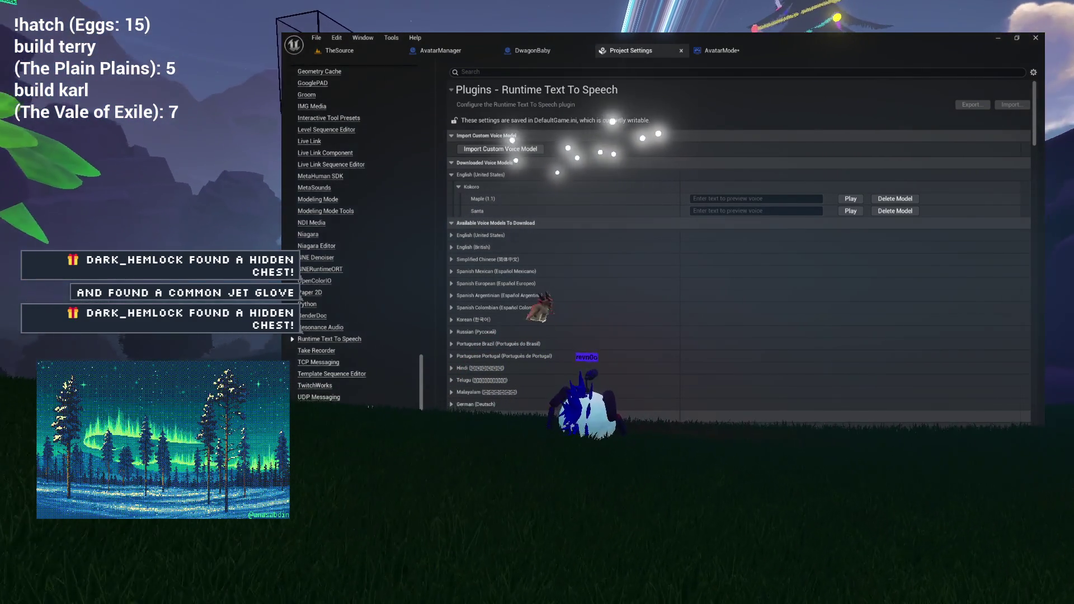
Collapse the Italian, Catalan, Bulgarian, Danish, Greek, Finnish, Hungarian, Basque, Icelandic and Indonesian groups
scroll(451, 430, down, 2)
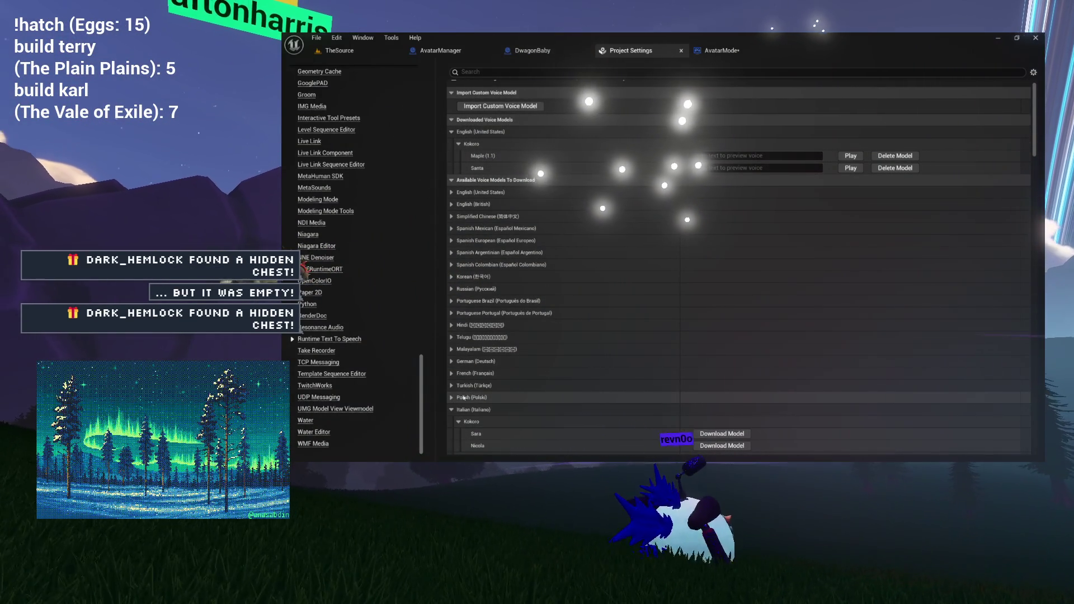
click(451, 410)
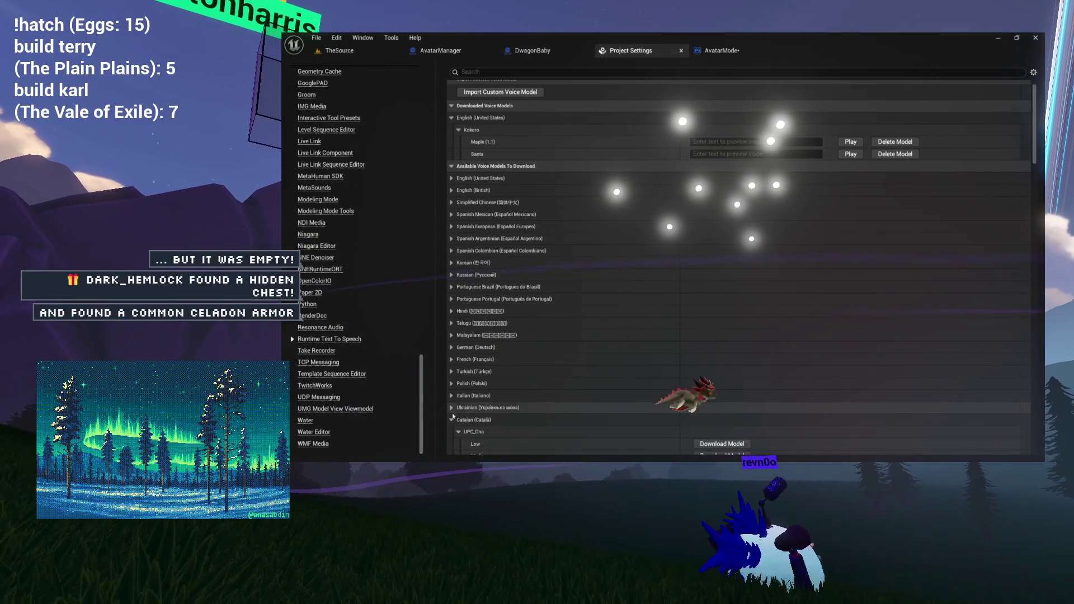
click(451, 419)
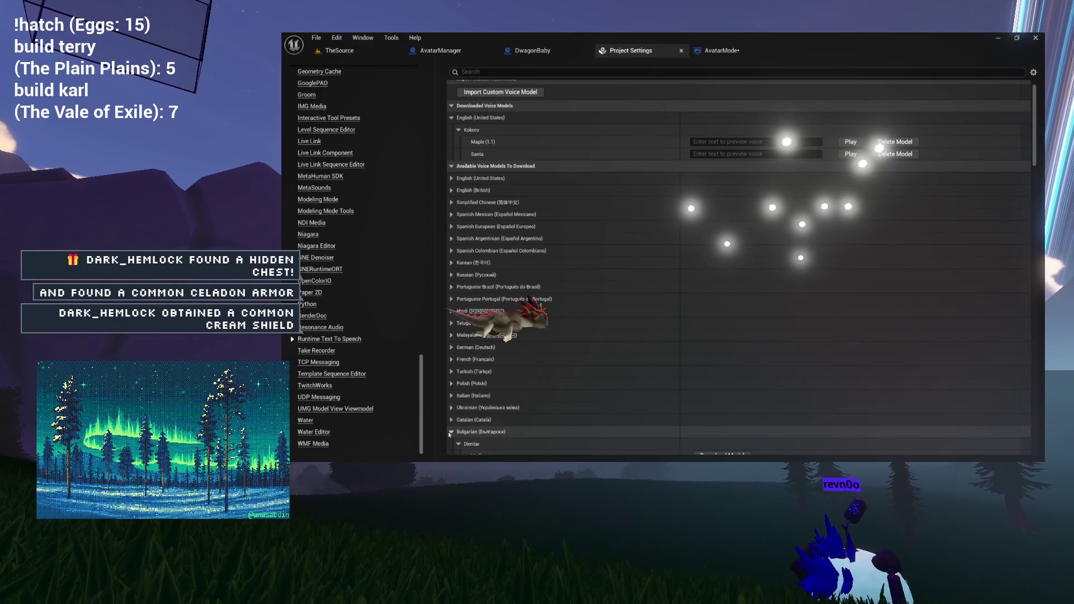
click(451, 432)
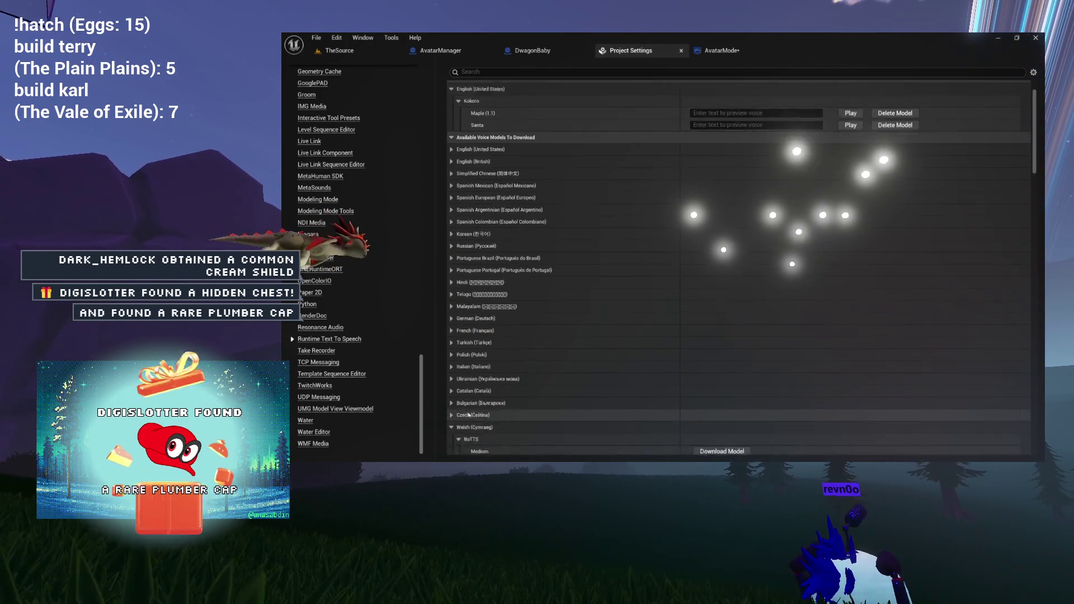
scroll(455, 402, down, 3)
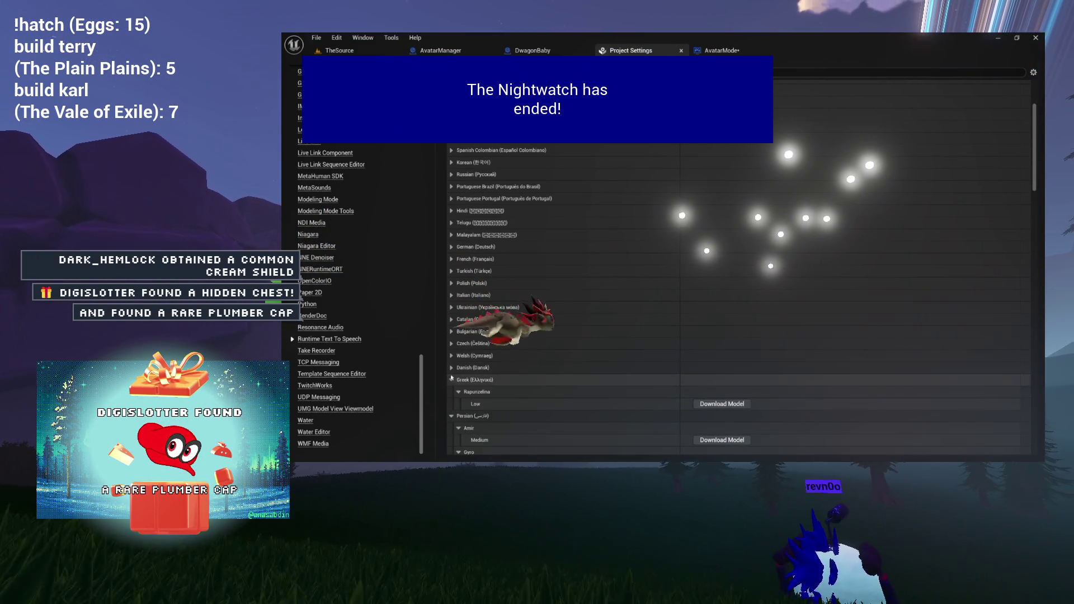
click(452, 367)
scroll(456, 369, down, 1)
click(462, 353)
scroll(462, 336, down, 8)
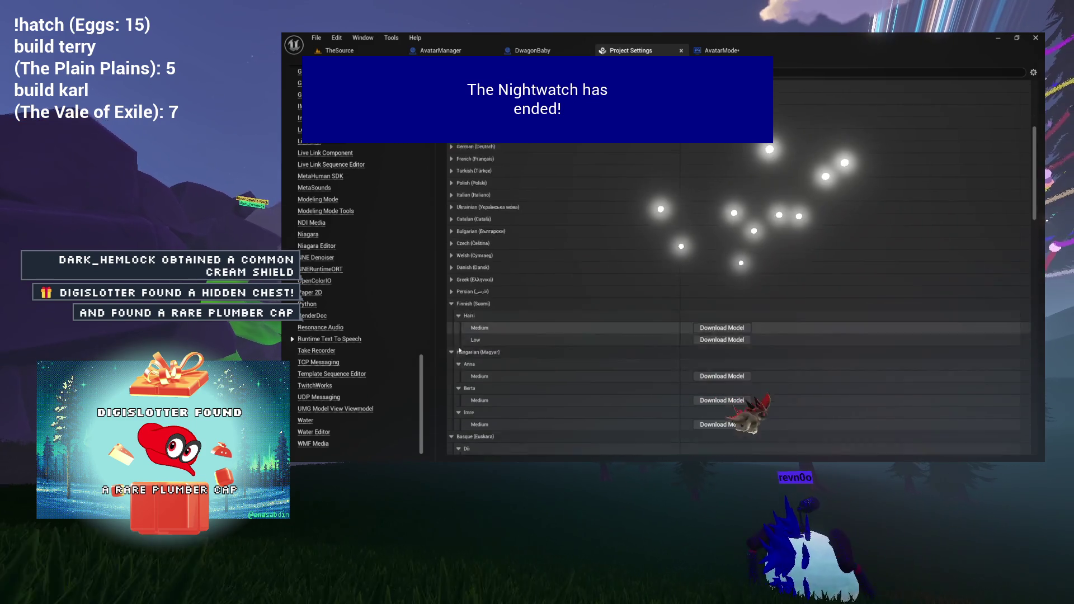
click(451, 165)
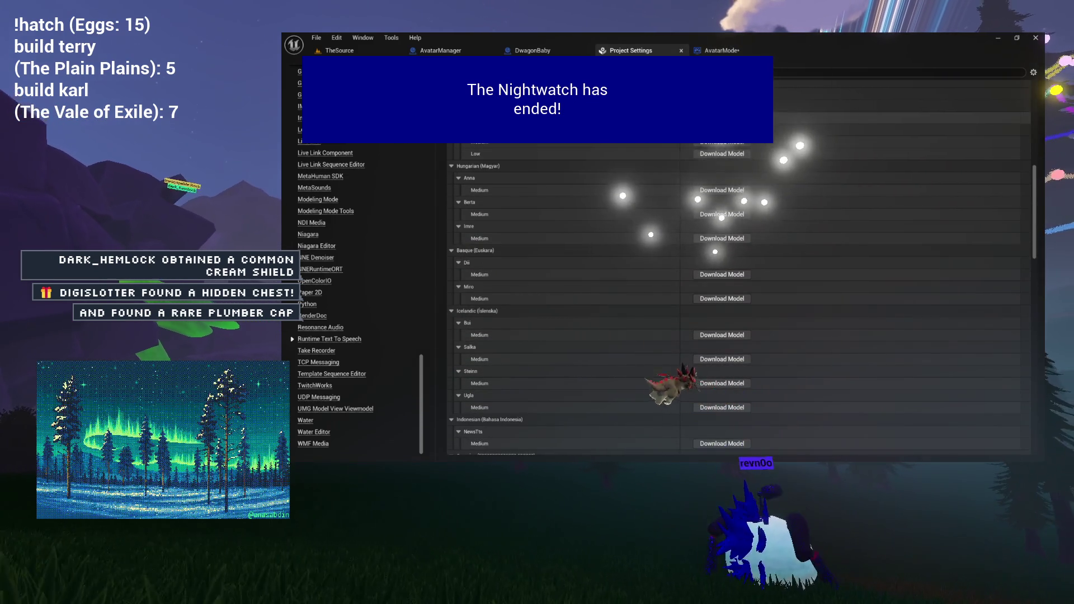
click(453, 142)
click(452, 142)
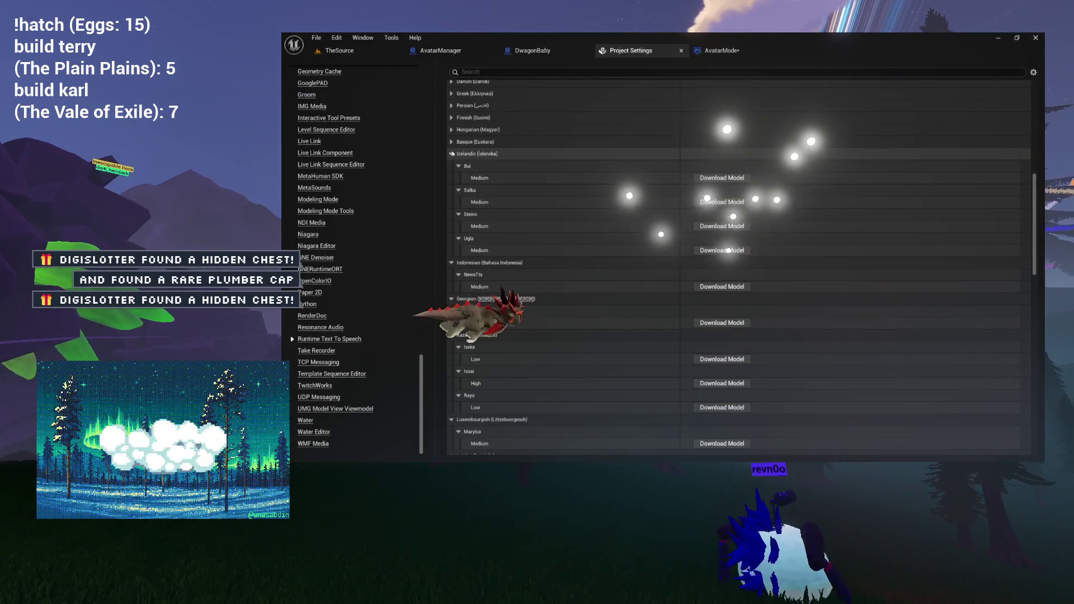
click(452, 153)
click(452, 166)
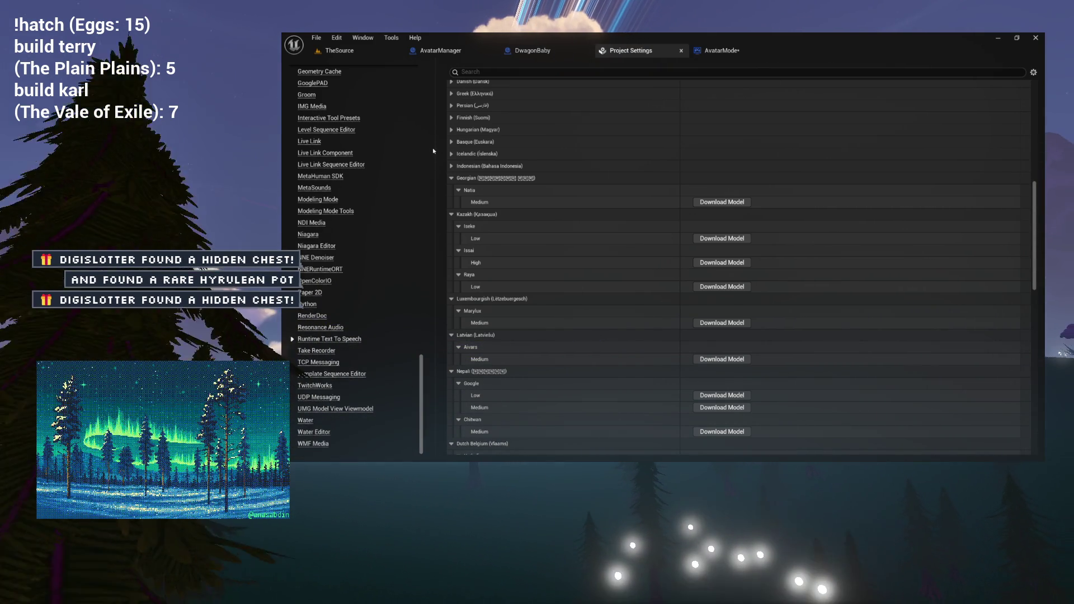
Collapse the Georgian through Swedish voice groups and return to the top of the list
click(451, 178)
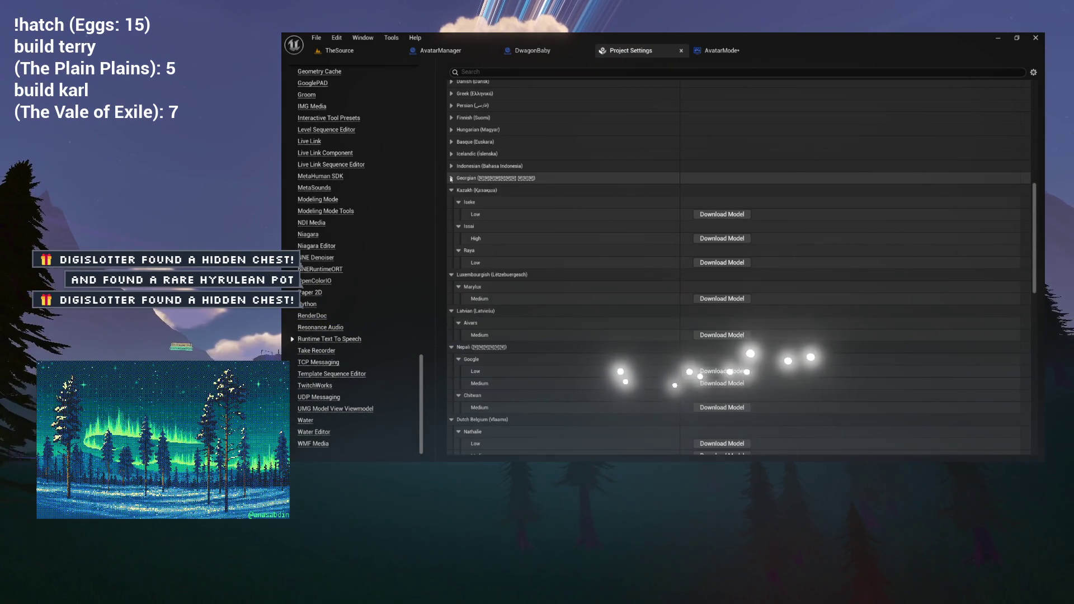
click(450, 190)
click(451, 202)
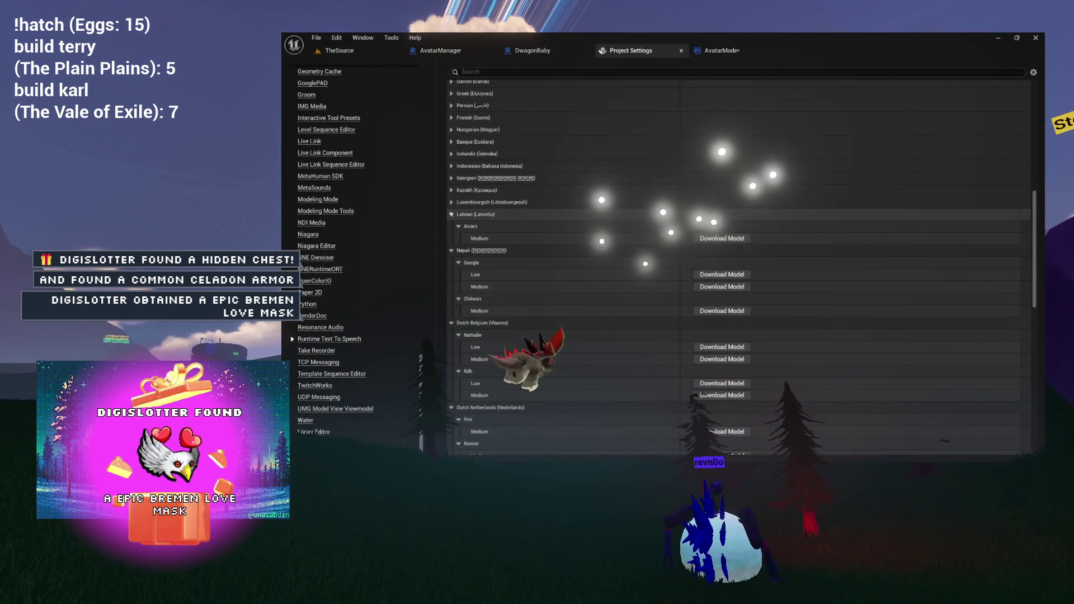
click(450, 214)
click(451, 226)
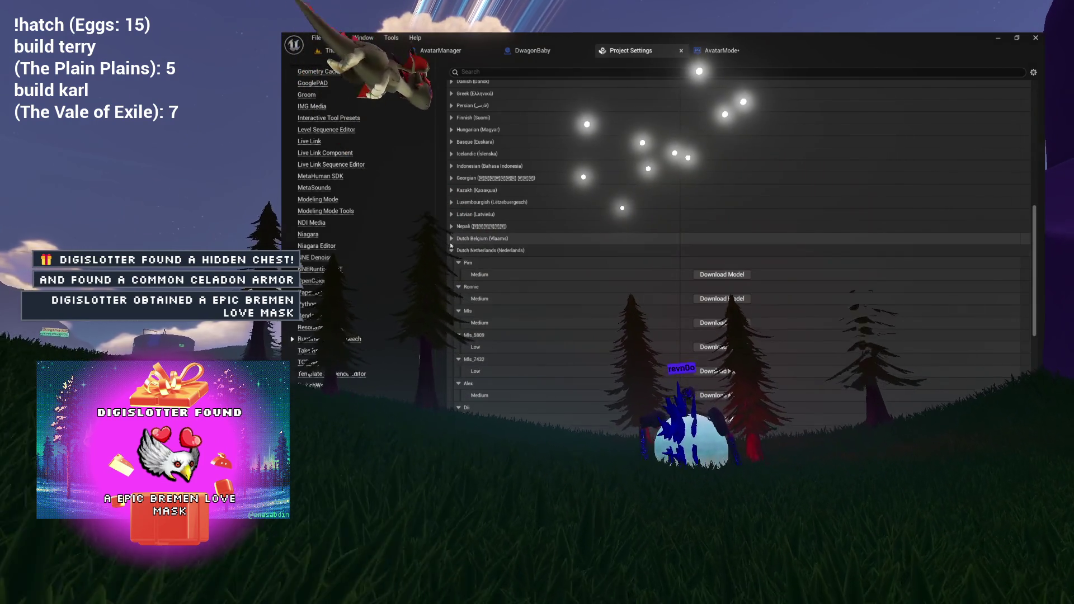
click(451, 238)
click(450, 250)
click(450, 262)
click(451, 275)
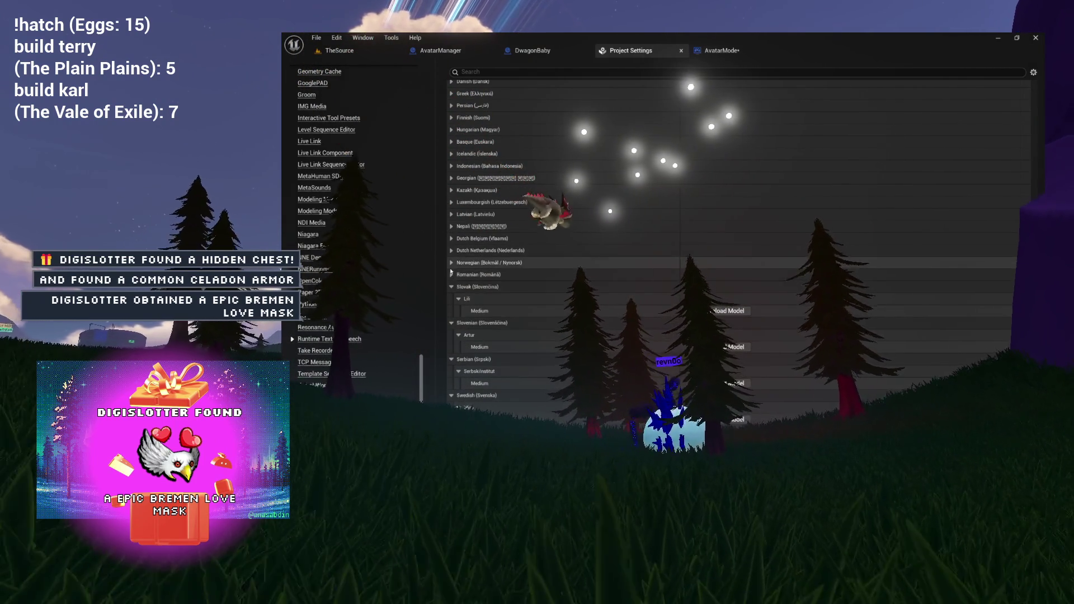
click(451, 286)
click(451, 298)
click(451, 310)
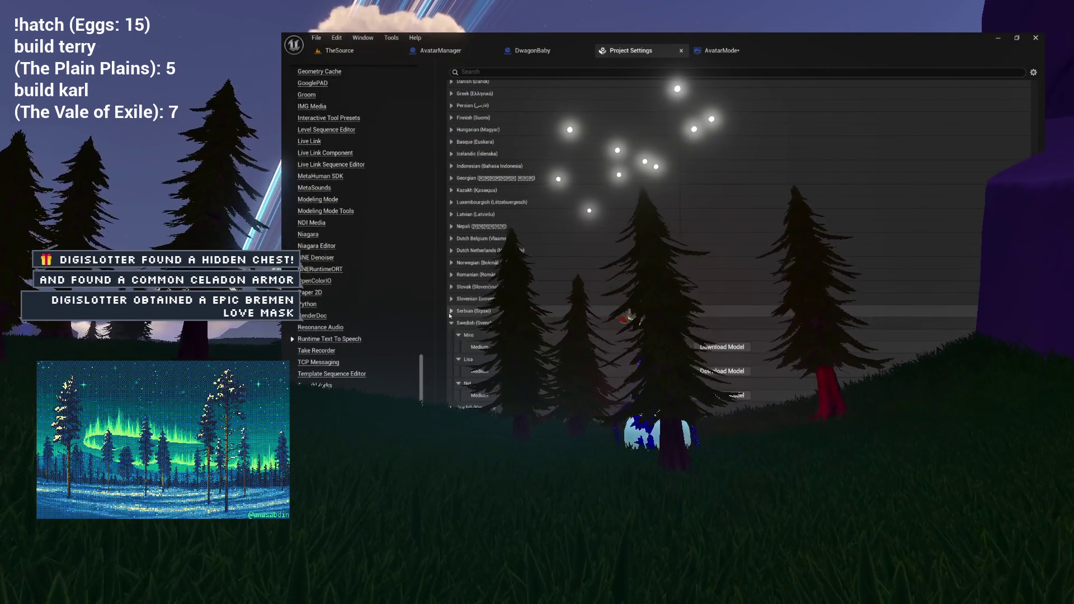
click(451, 323)
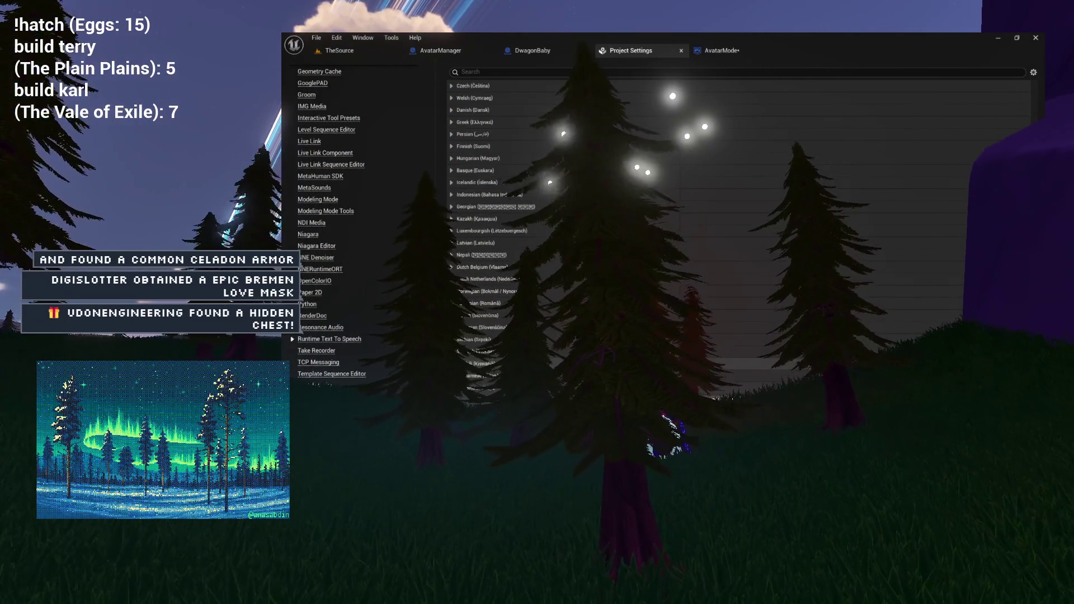
scroll(464, 370, up, 3)
scroll(464, 371, up, 10)
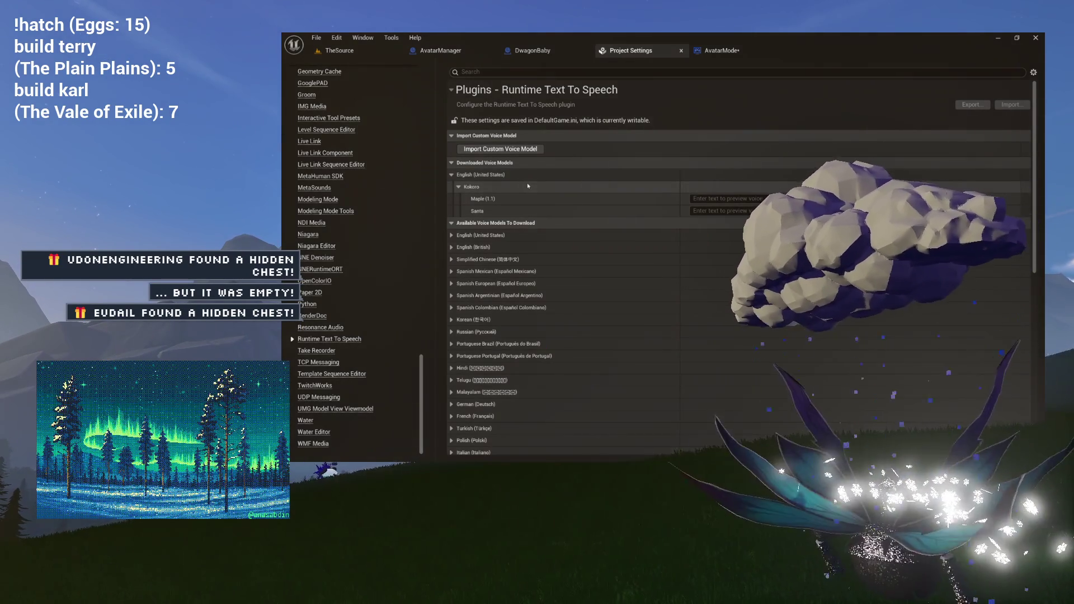
Expand English (British) and collapse its Kokoro, Alba, Aru, Semaine and Dii voice groups
click(452, 248)
click(459, 259)
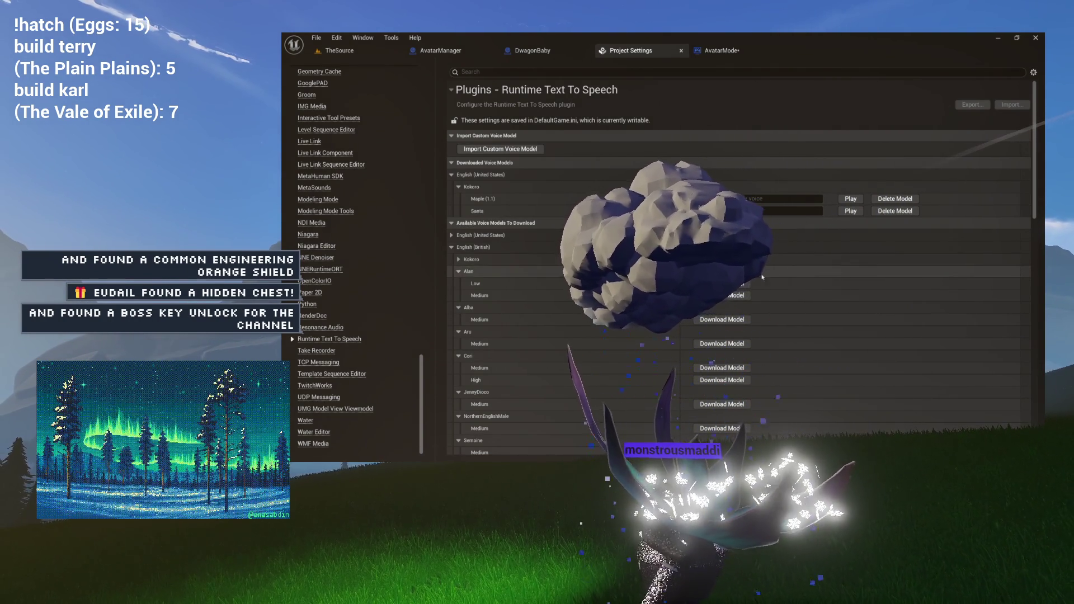
click(458, 283)
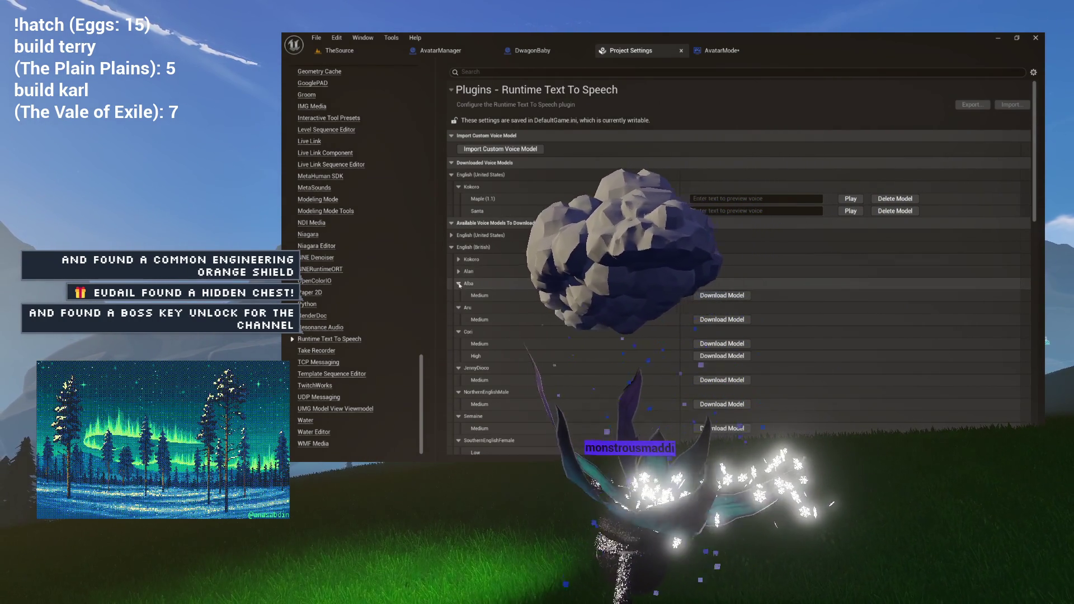
click(458, 295)
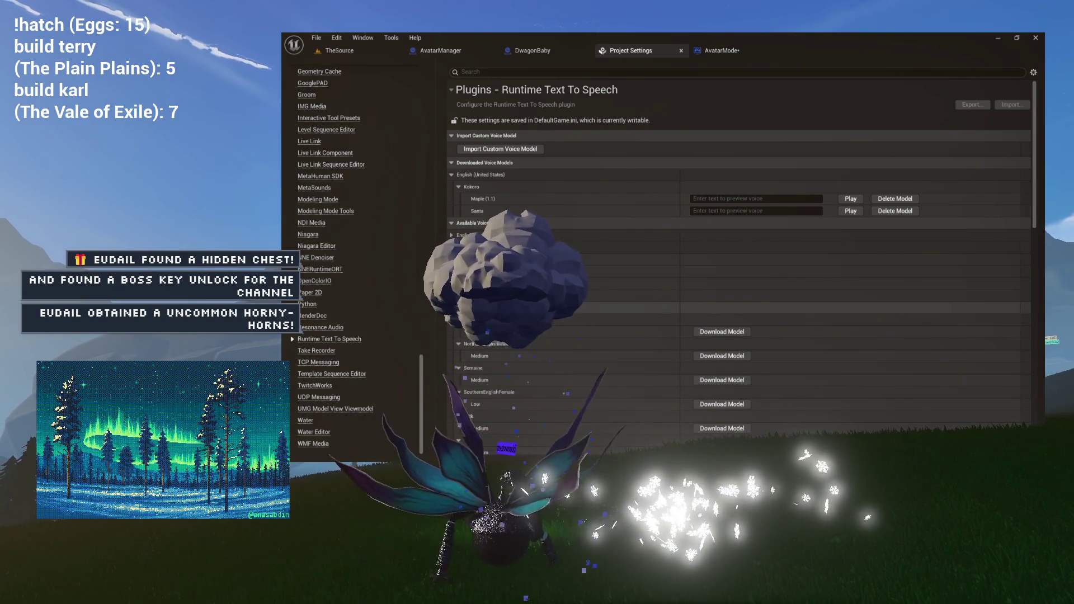
click(459, 307)
click(459, 319)
click(459, 344)
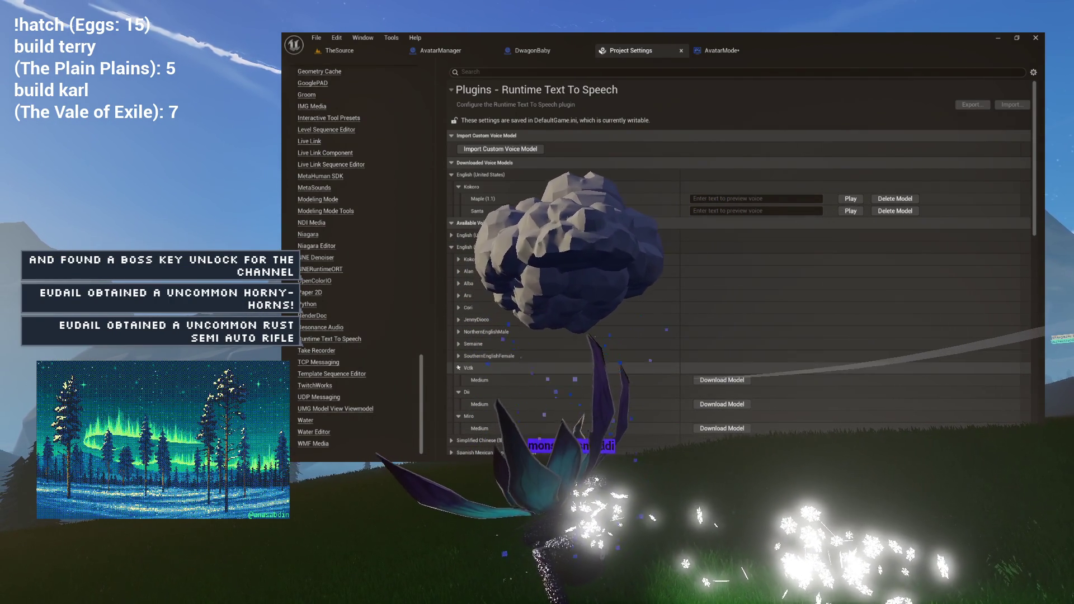
click(458, 379)
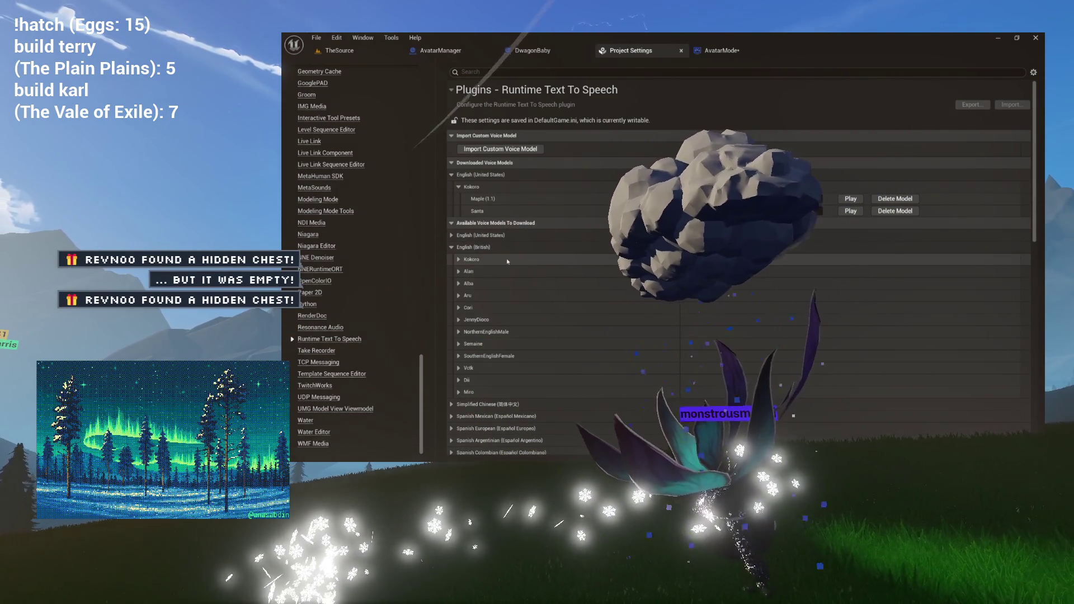
Expand the British English Kokoro voices, browse them, and download the Fable model
click(458, 259)
scroll(738, 265, down, 1)
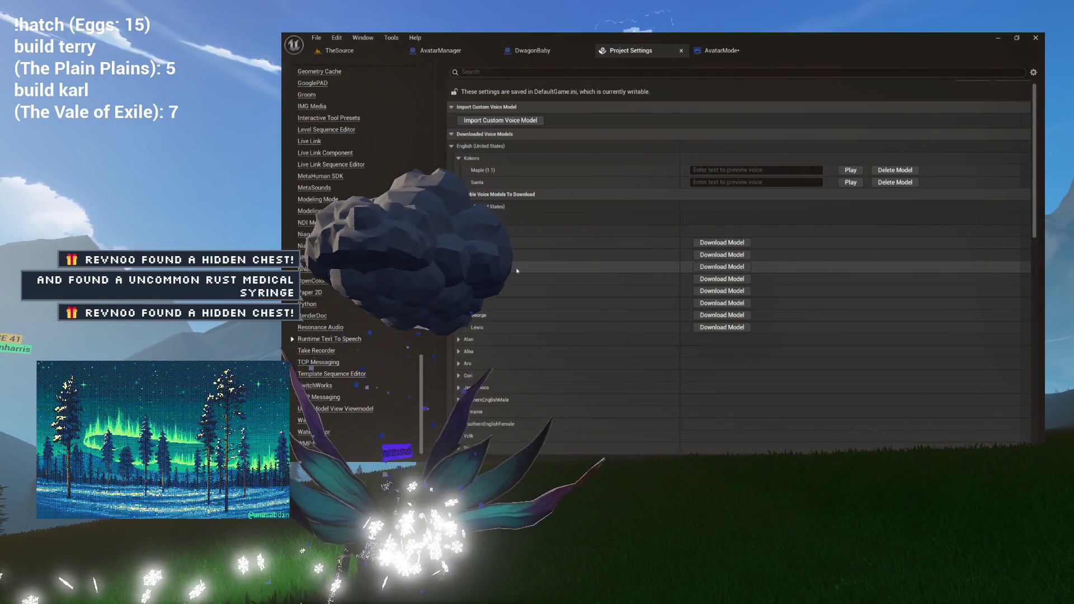
scroll(490, 280, down, 1)
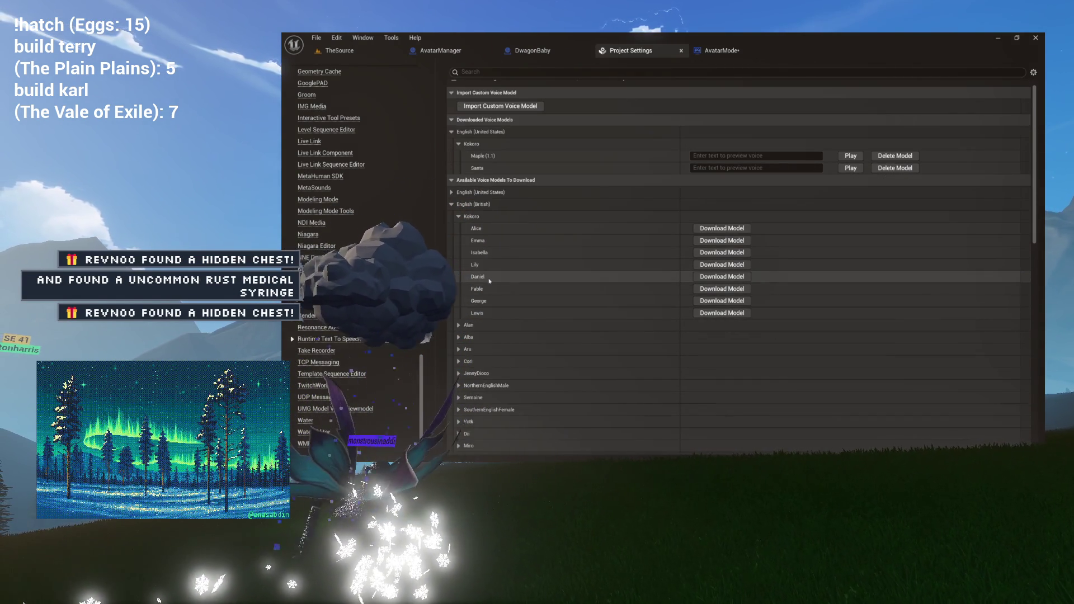
scroll(487, 268, up, 3)
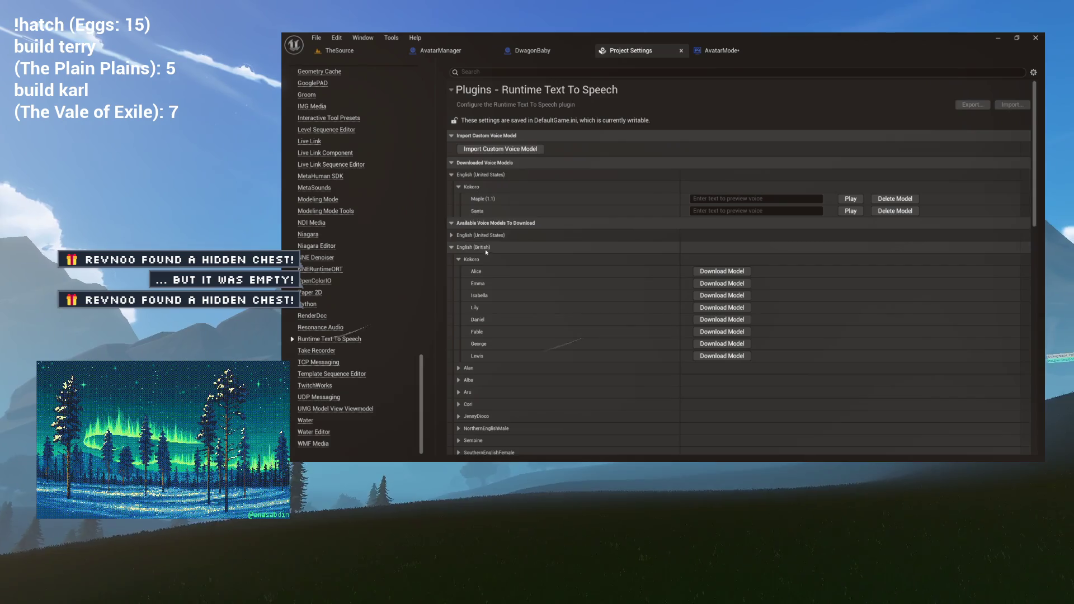
scroll(480, 265, down, 2)
scroll(481, 265, down, 3)
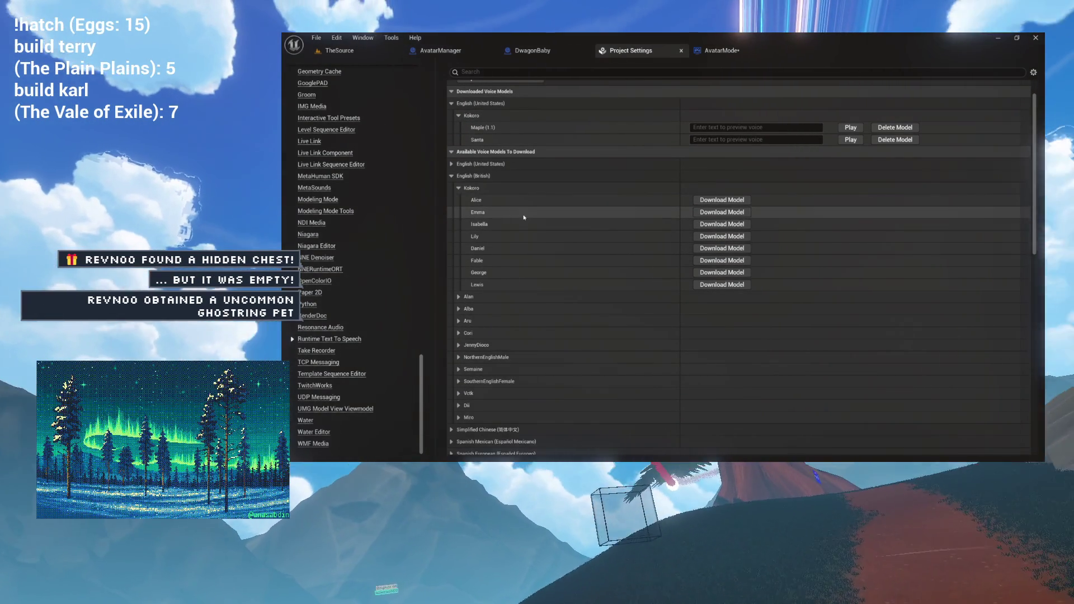
scroll(523, 214, down, 1)
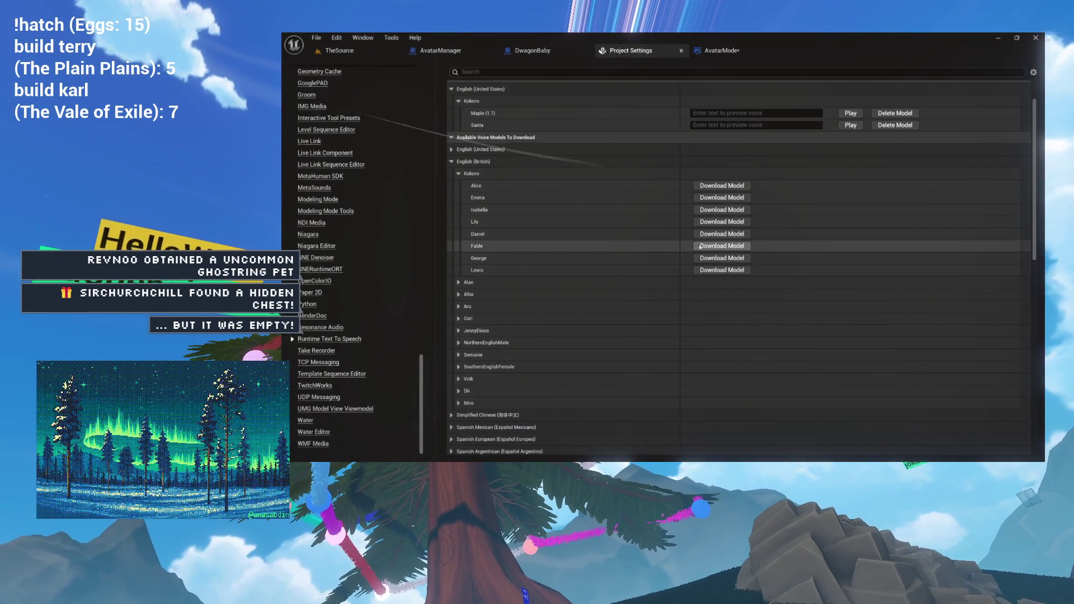
click(722, 246)
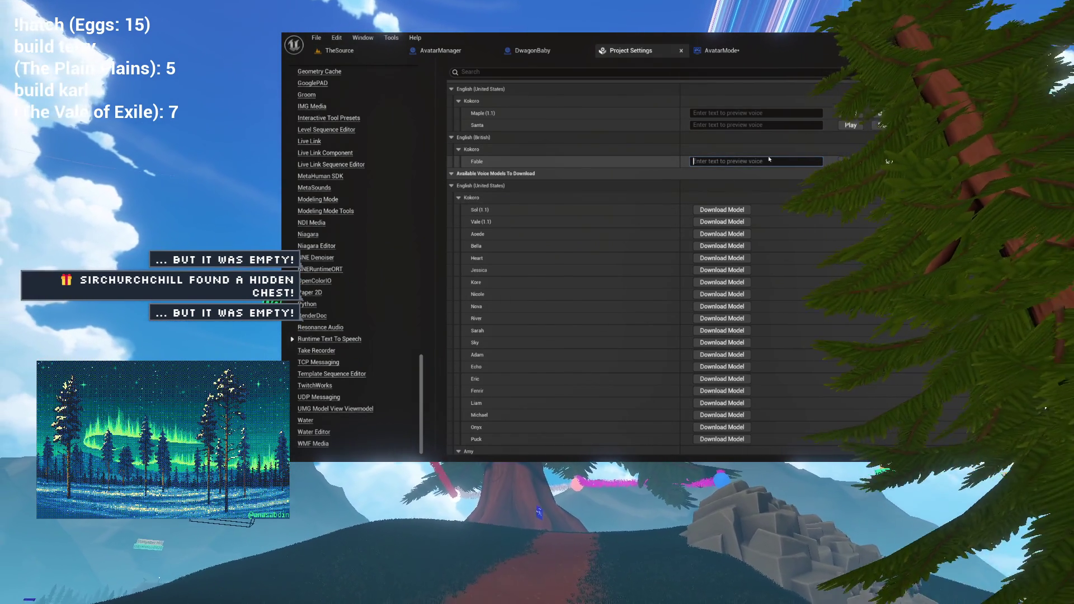
Enter 'This is a test' as Fable's voice preview text
click(769, 161)
text(This is a test)
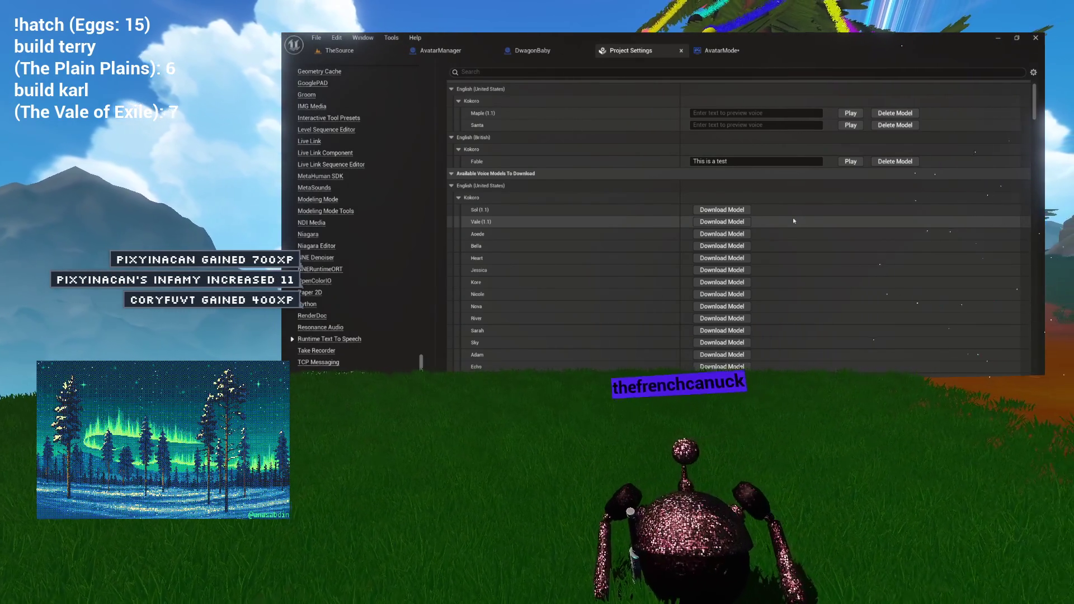
click(844, 163)
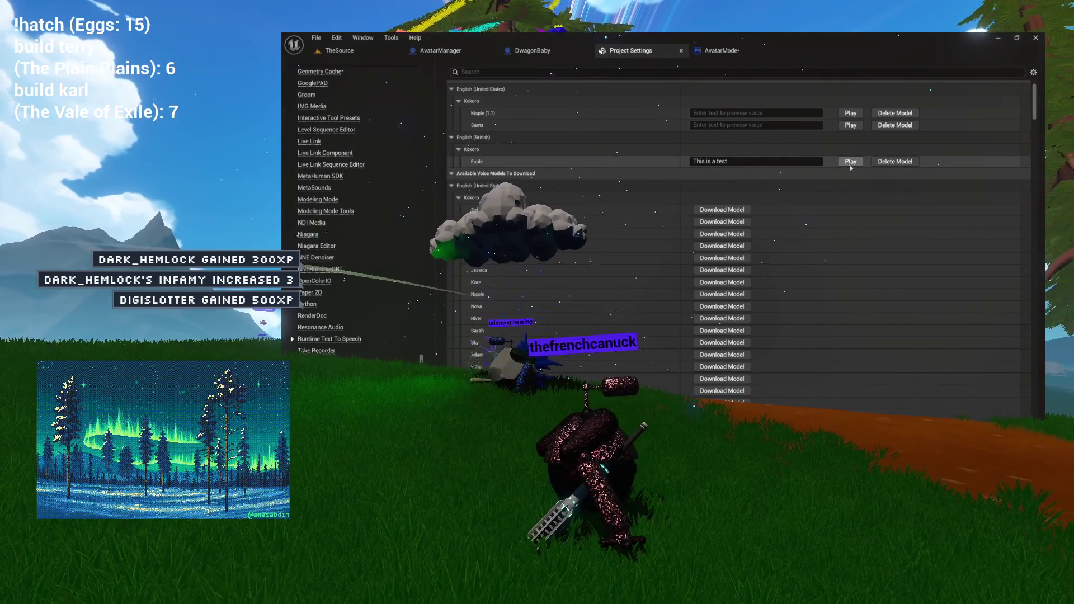
click(850, 161)
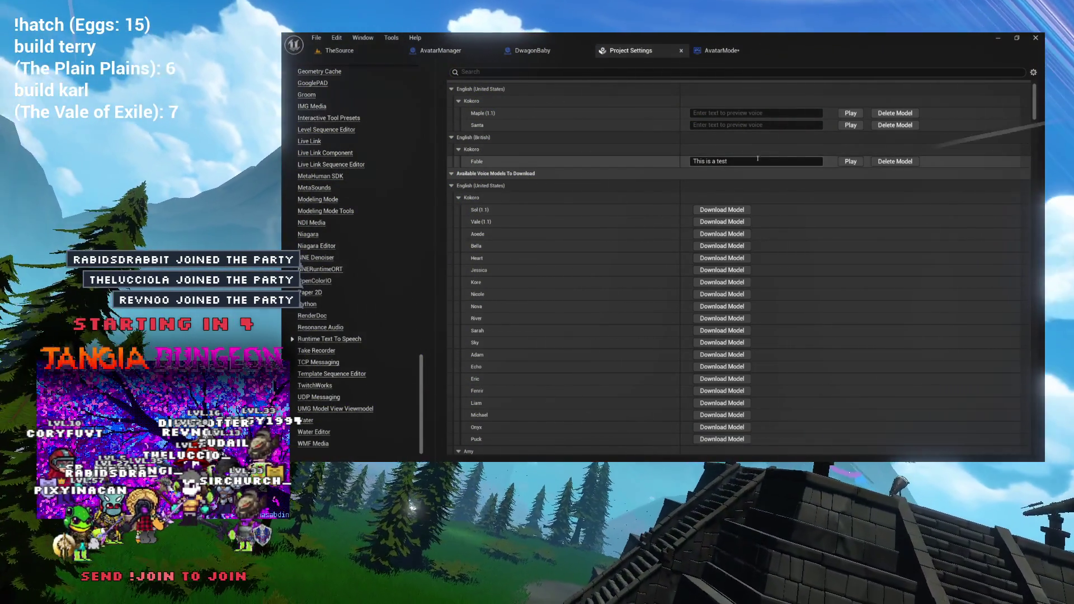
click(708, 52)
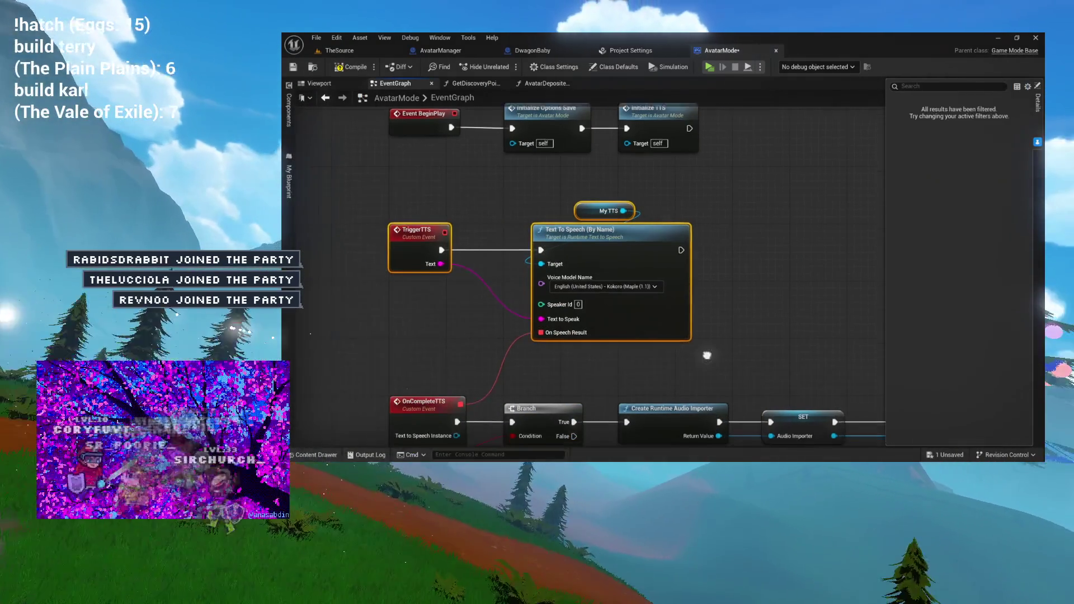
Pan the AvatarMode EventGraph to center the TriggerTTS and Text To Speech (By Name) nodes
mouse_move(707, 355)
mouse_down()
mouse_move(714, 333)
mouse_move(795, 332)
mouse_up()
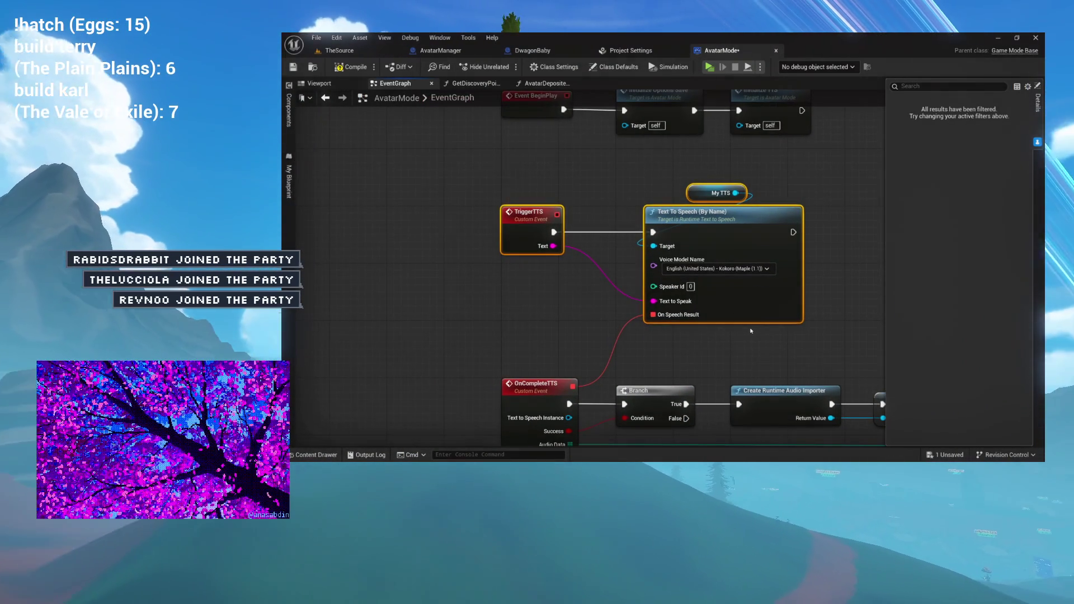
mouse_move(695, 330)
mouse_down()
mouse_move(699, 312)
mouse_move(685, 298)
mouse_up()
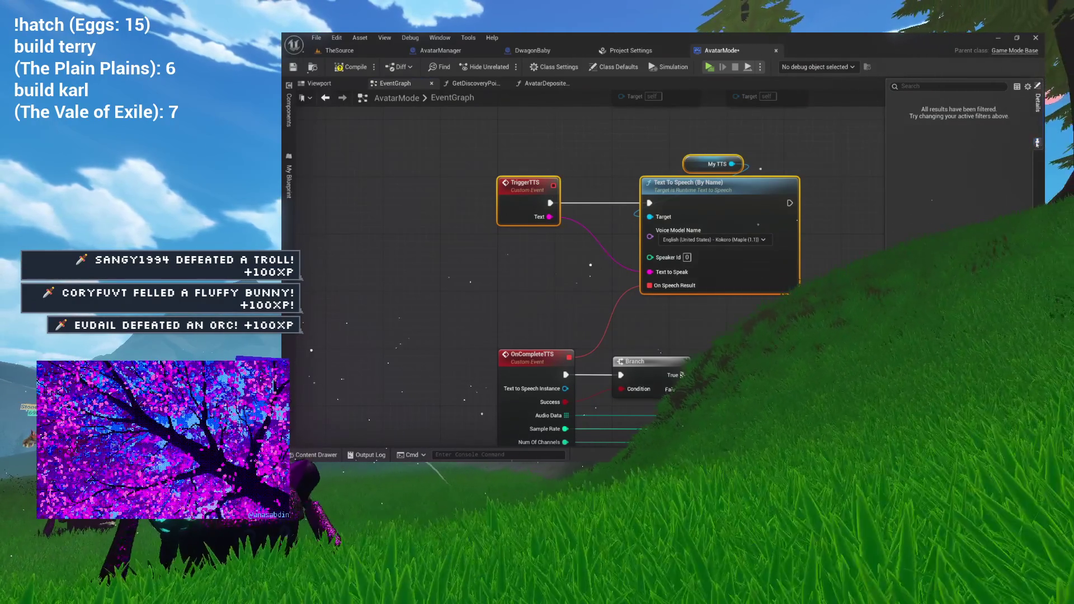
Widen the AvatarMode graph to the Bind Event node, then select AvatarManager's TriggerTTS function nodes
click(1038, 140)
click(886, 173)
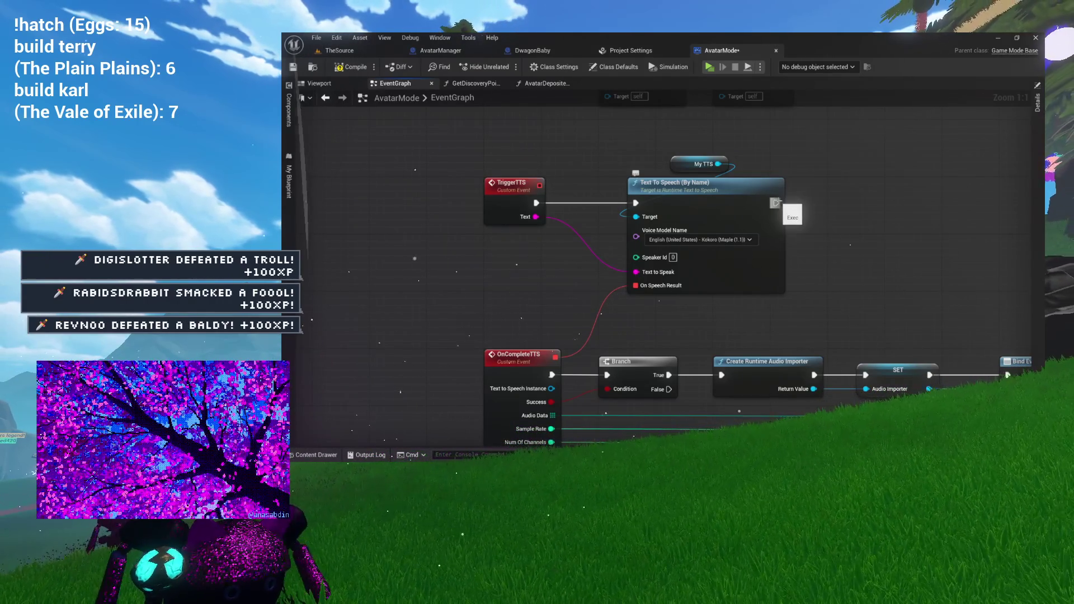
drag(820, 211, 463, 169)
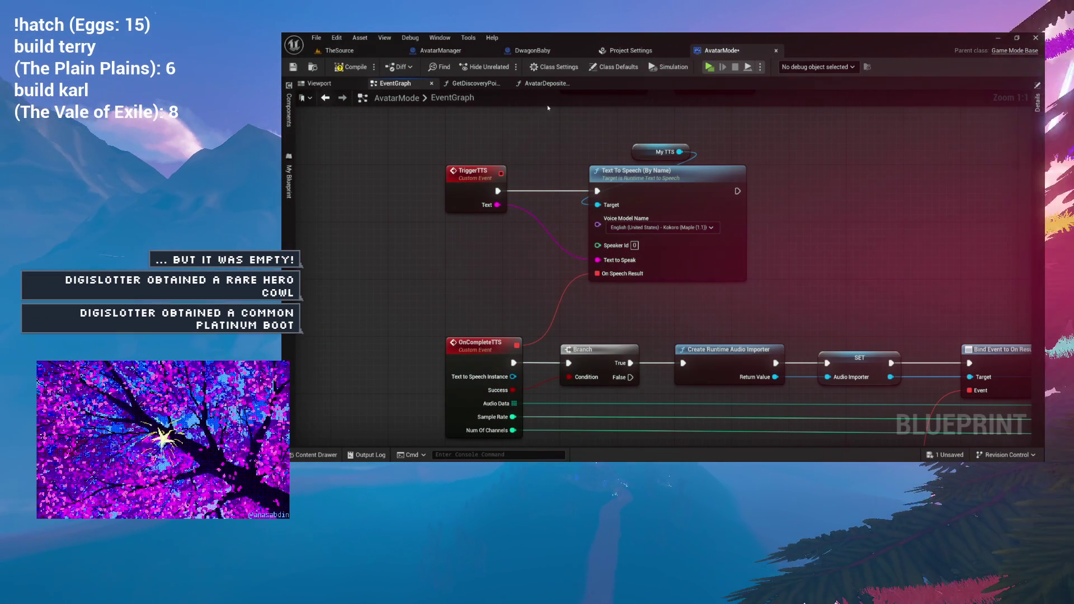
click(440, 51)
mouse_move(472, 177)
mouse_down()
mouse_move(512, 211)
mouse_move(791, 311)
mouse_up()
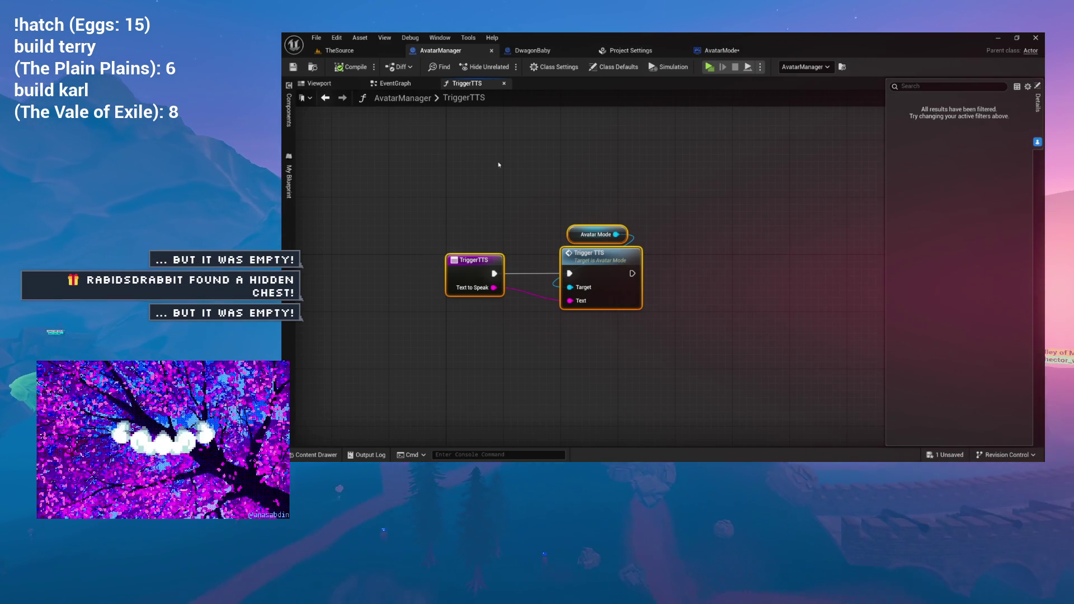
Inspect the Trigger TTS call, then return to AvatarManager's EventGraph with the My Blueprint list shown
mouse_move(532, 168)
mouse_down()
mouse_move(555, 167)
mouse_move(549, 146)
mouse_up()
click(525, 179)
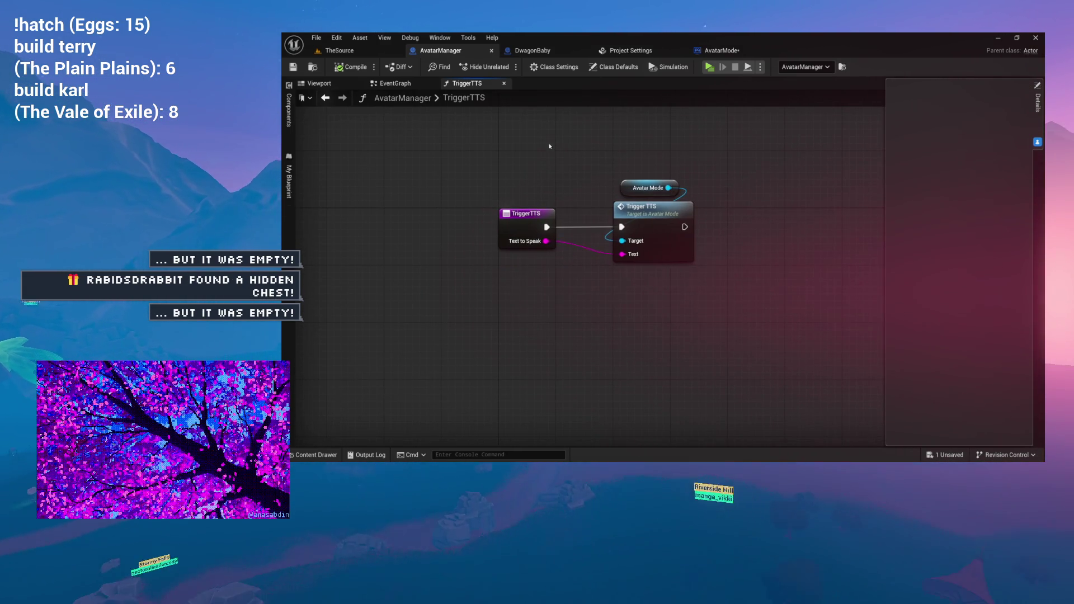
click(646, 222)
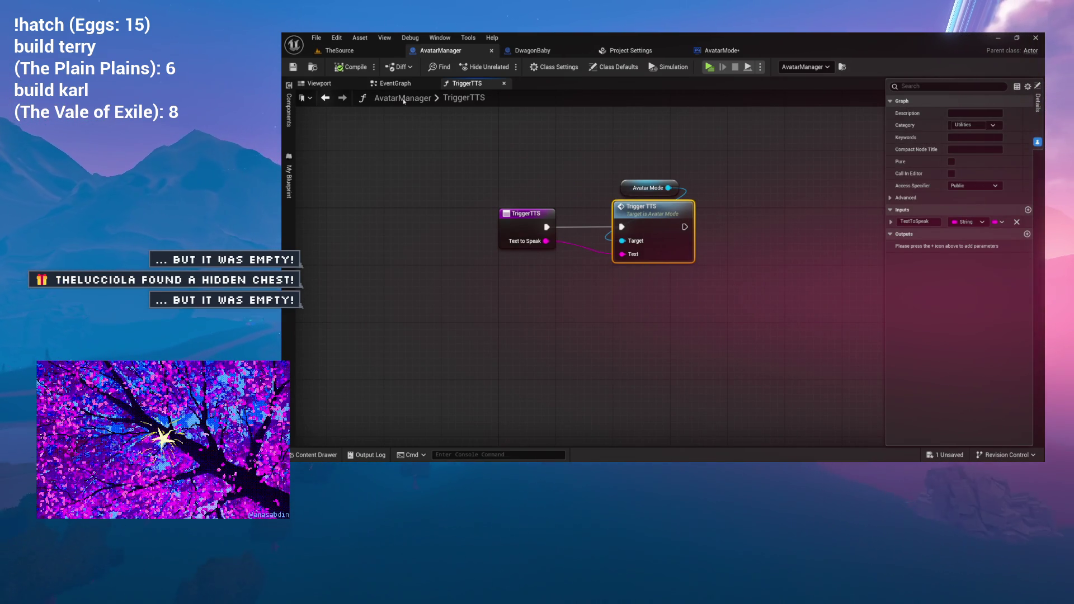
click(395, 82)
scroll(520, 181, up, 2)
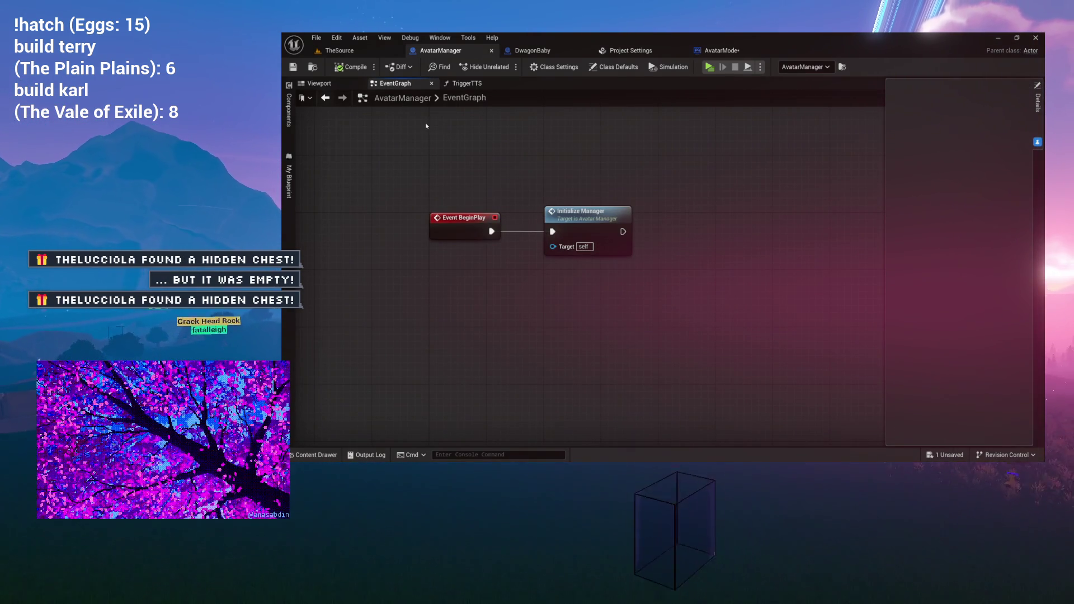
click(288, 215)
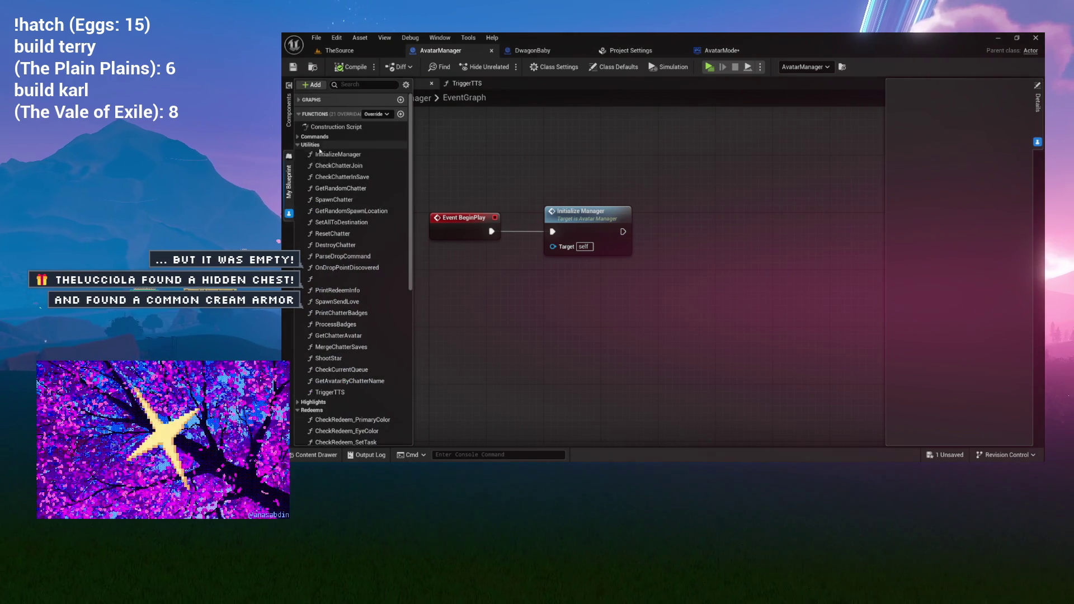
Collapse the Utilities and Redeems categories and add a new function named CheckRedeem_SetVoice
click(298, 145)
click(302, 160)
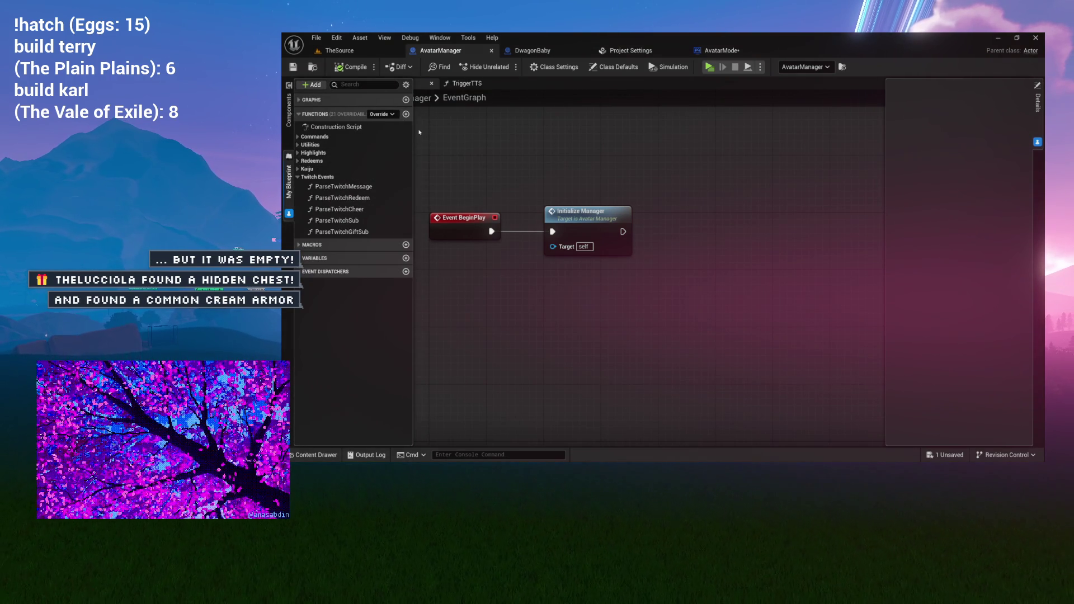
click(300, 178)
click(300, 178)
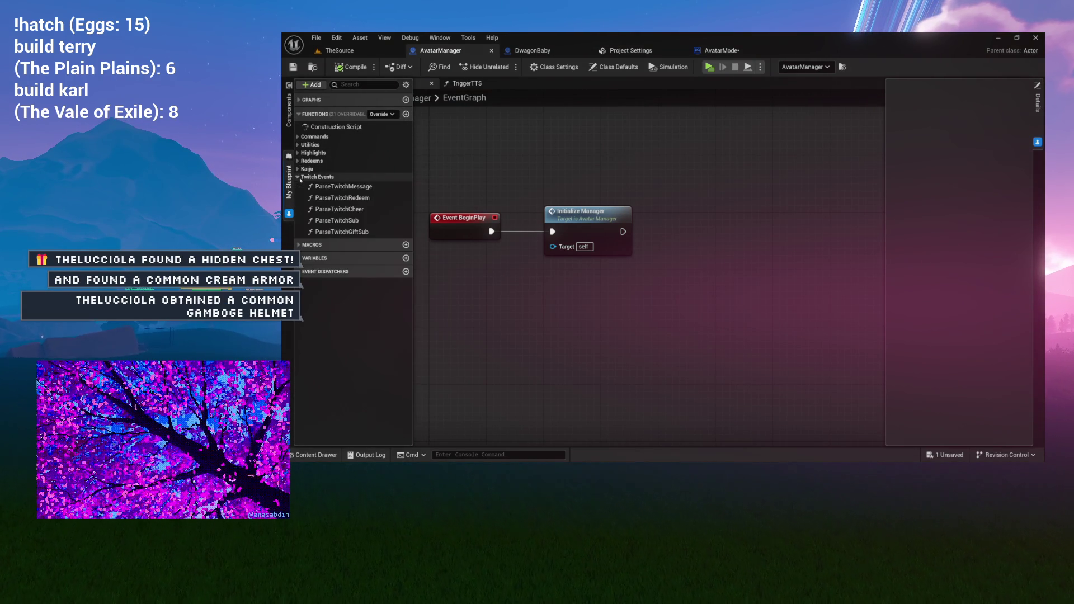
click(406, 115)
text(CheckR)
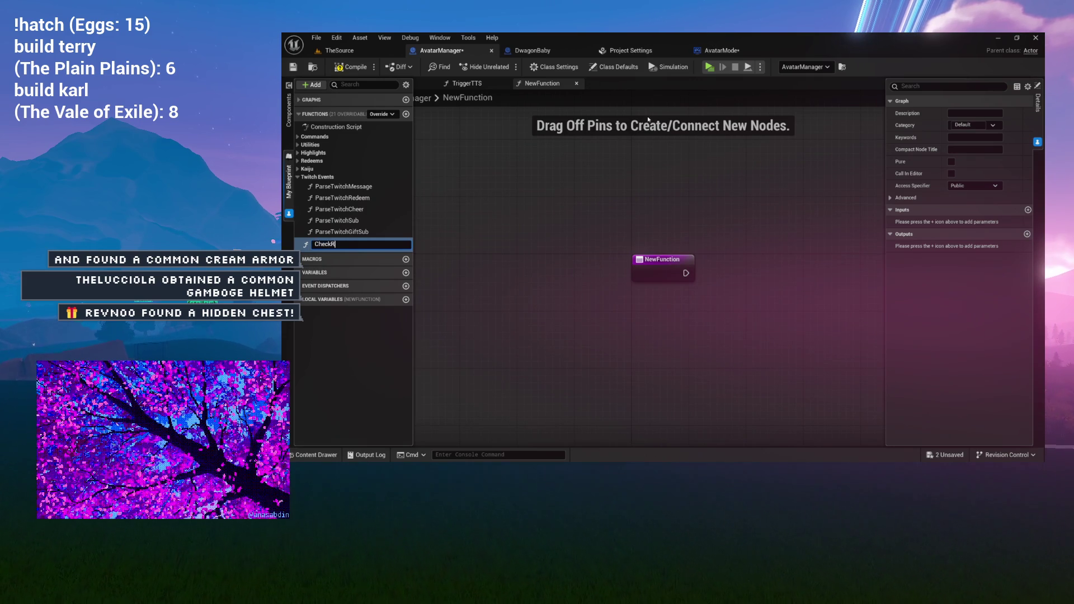
text(edeem_)
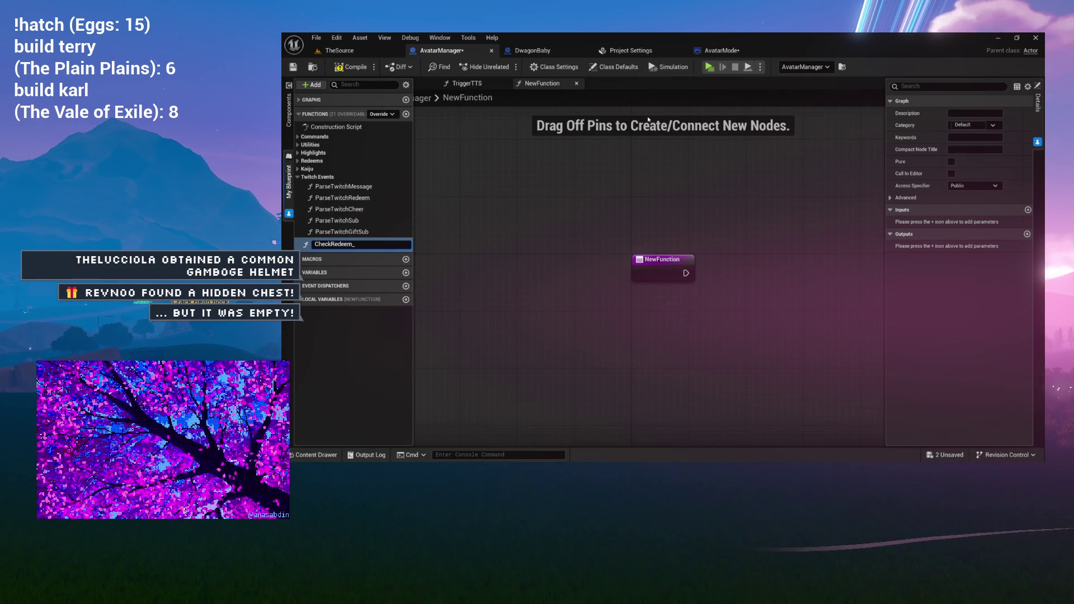
text(Set)
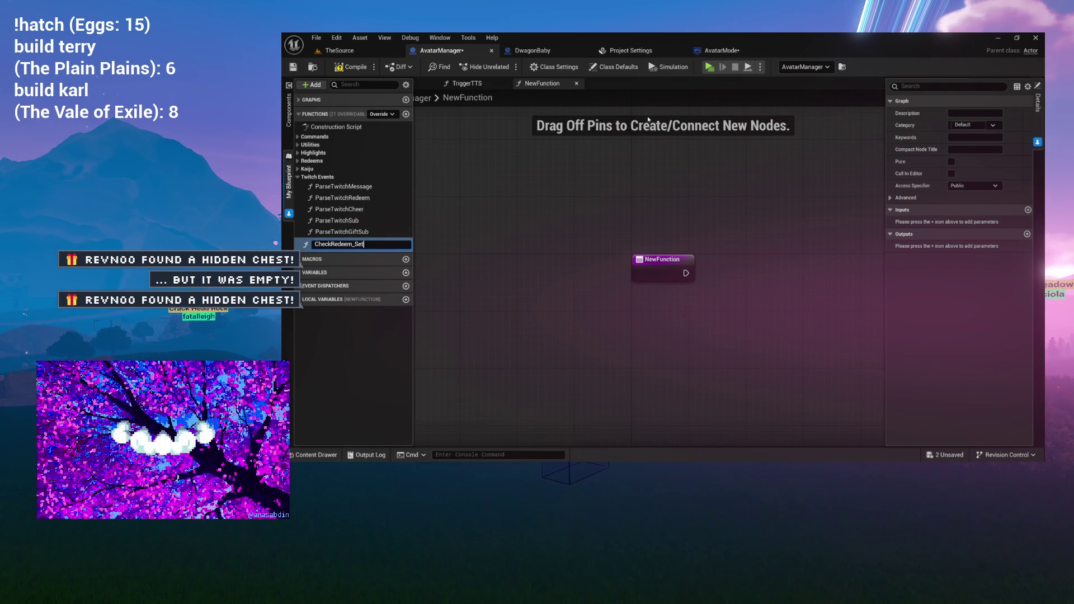
text(Voice)
key(Return)
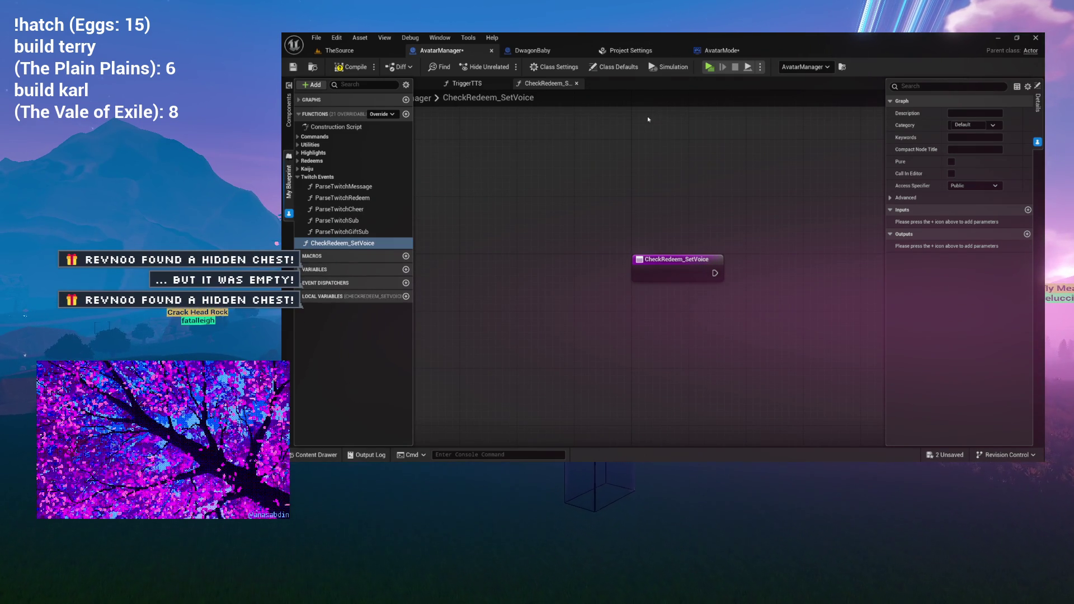
Give the function entry a PointsEvent input of Twitch Points Event type
click(501, 284)
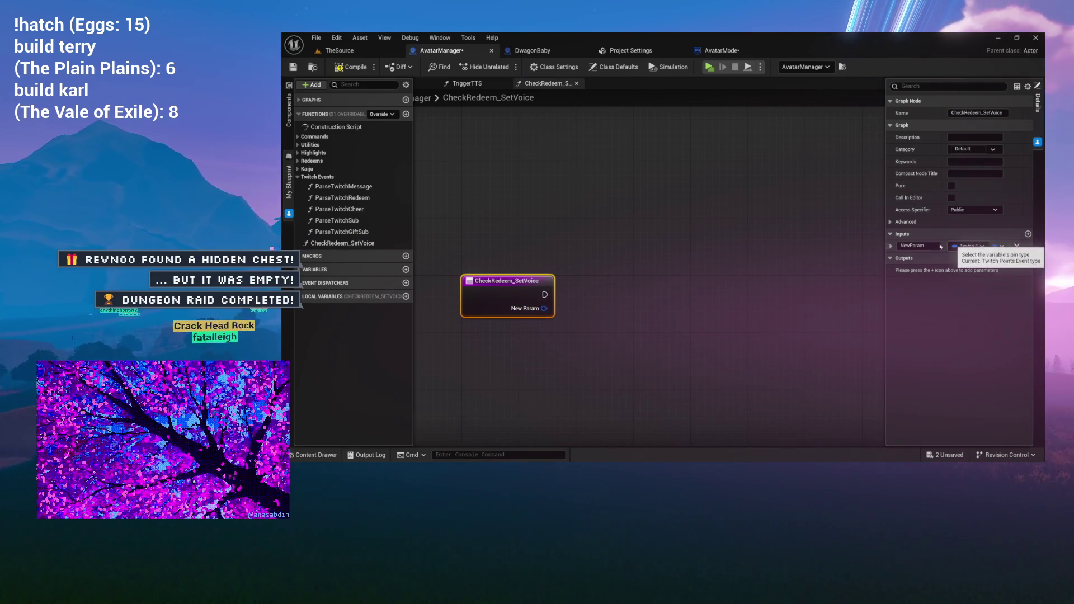
text(PointsEvent)
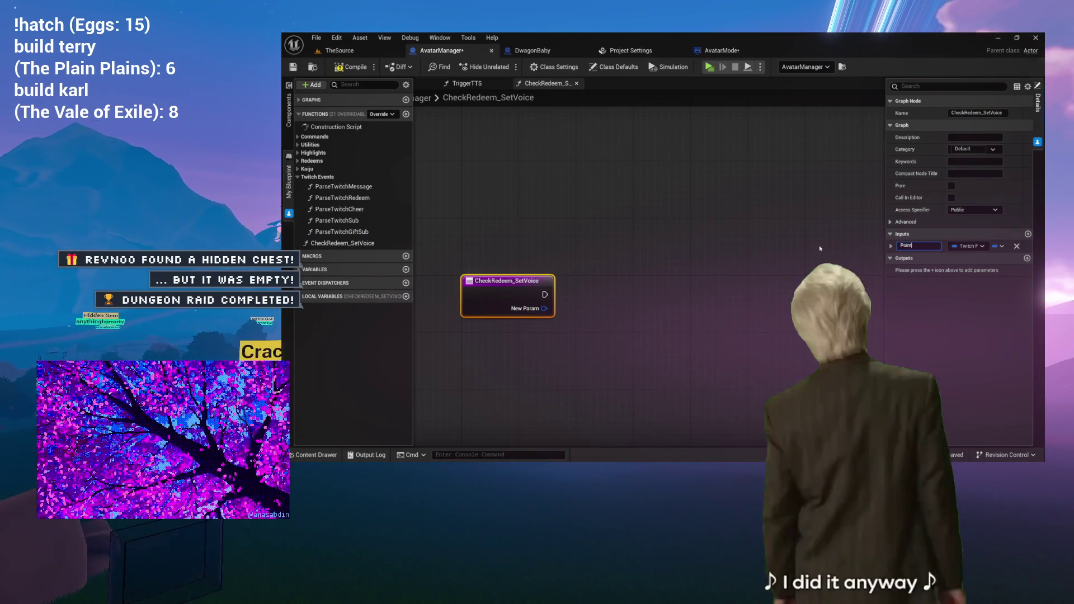
key(Return)
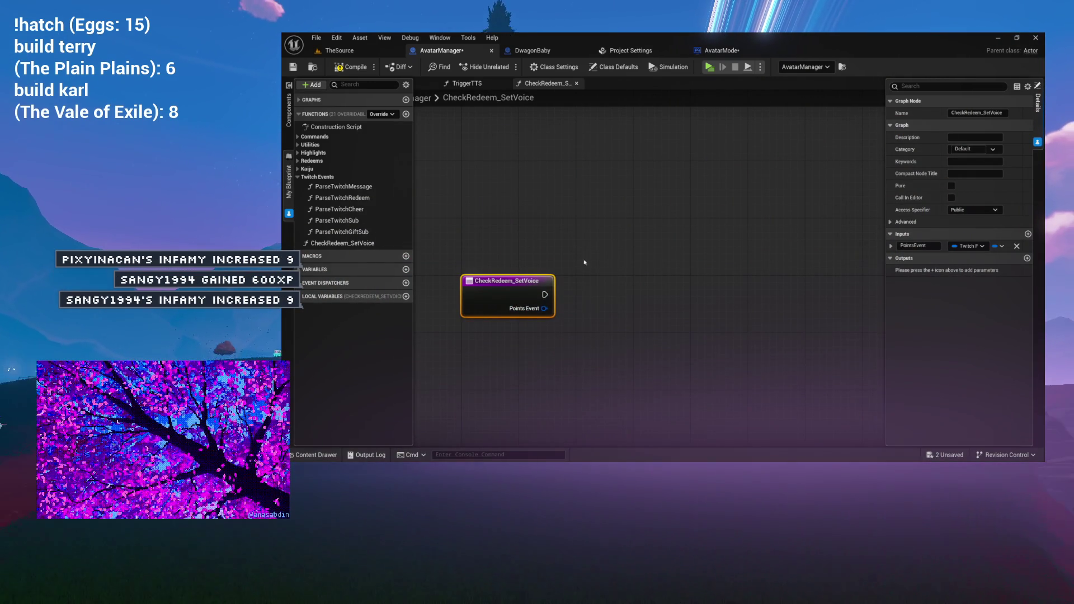
Break PointsEvent into a Break Twitch Points Event node under the entry, expanded to show all pins
drag(524, 285, 576, 288)
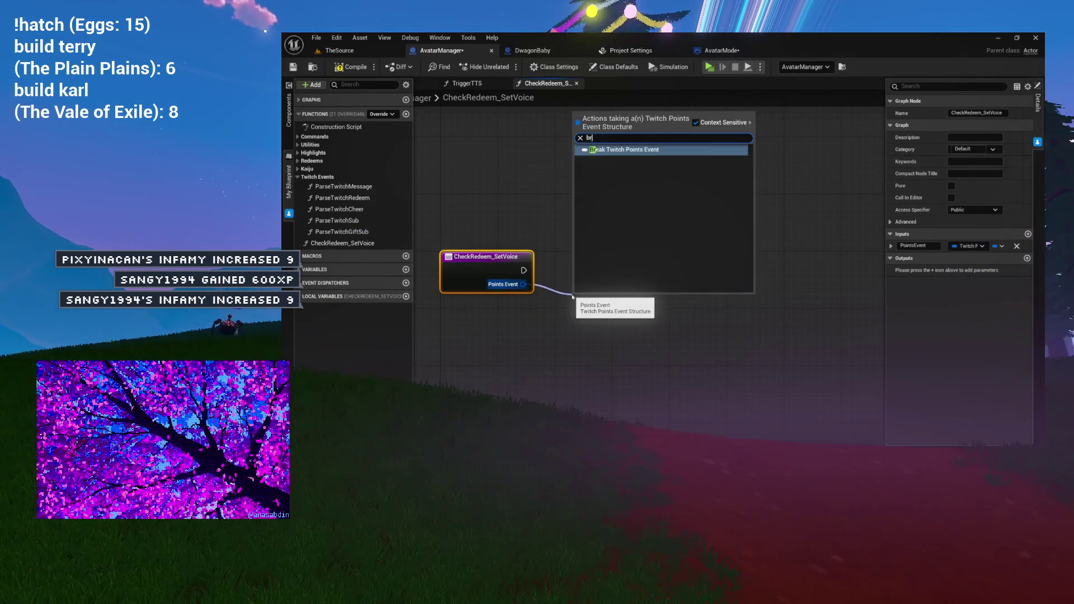
text(brea)
key(Return)
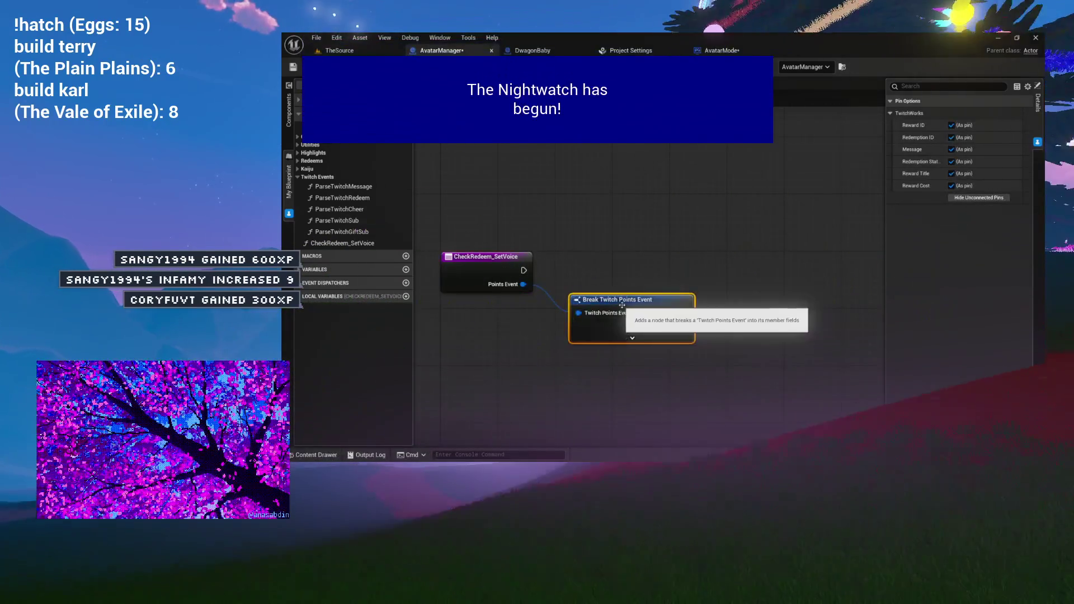
drag(626, 297, 512, 302)
click(552, 335)
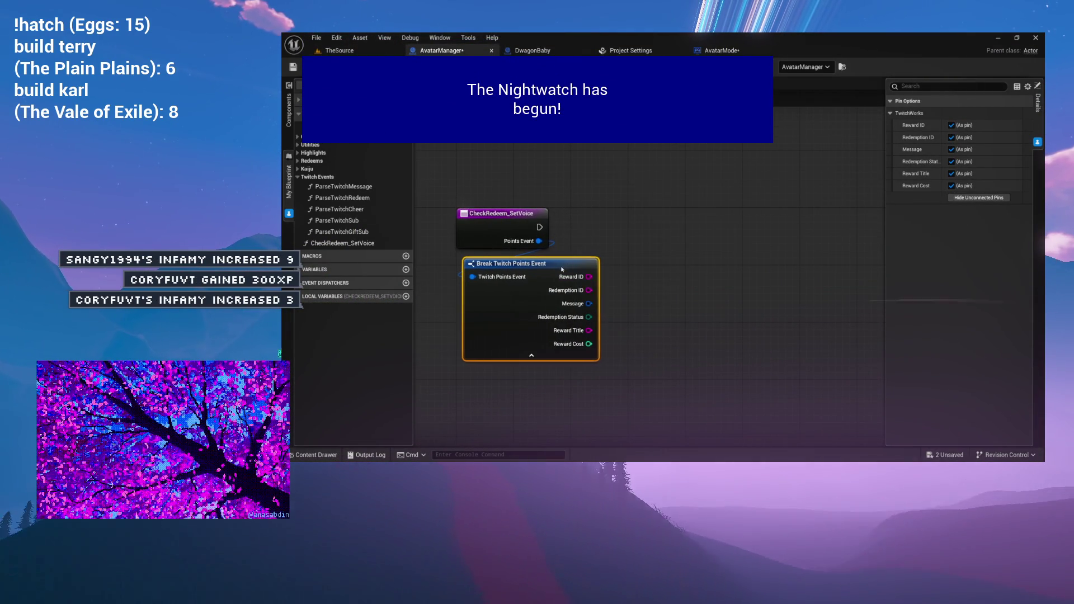
Feed the Reward Title pin into a new String Contains node beside the entry
mouse_move(615, 257)
mouse_down()
mouse_move(593, 256)
mouse_move(634, 279)
mouse_move(688, 281)
mouse_move(659, 303)
mouse_up()
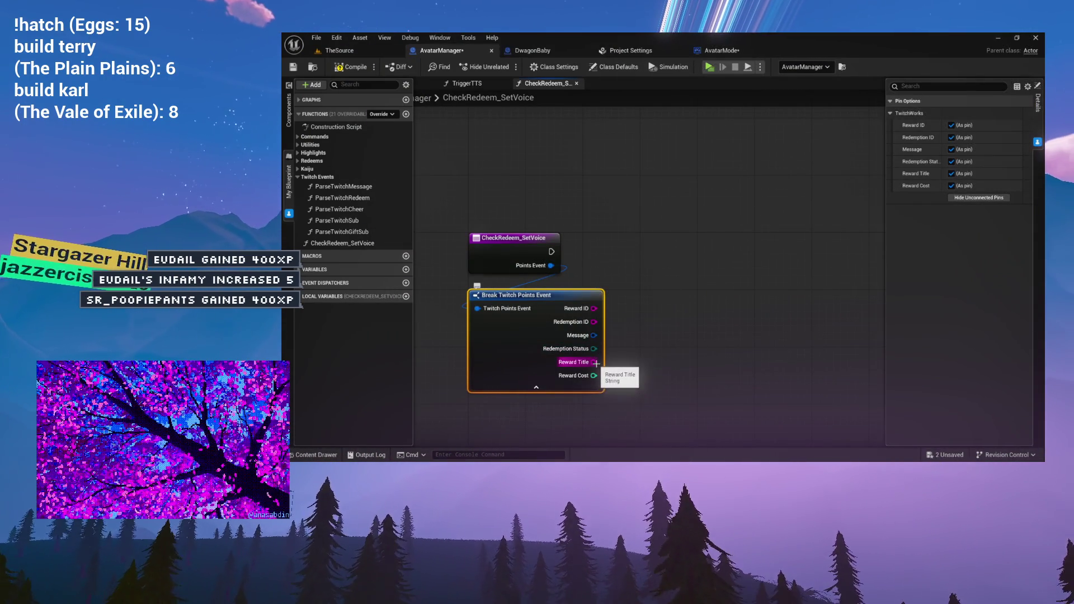
drag(633, 244, 633, 215)
text(ntain)
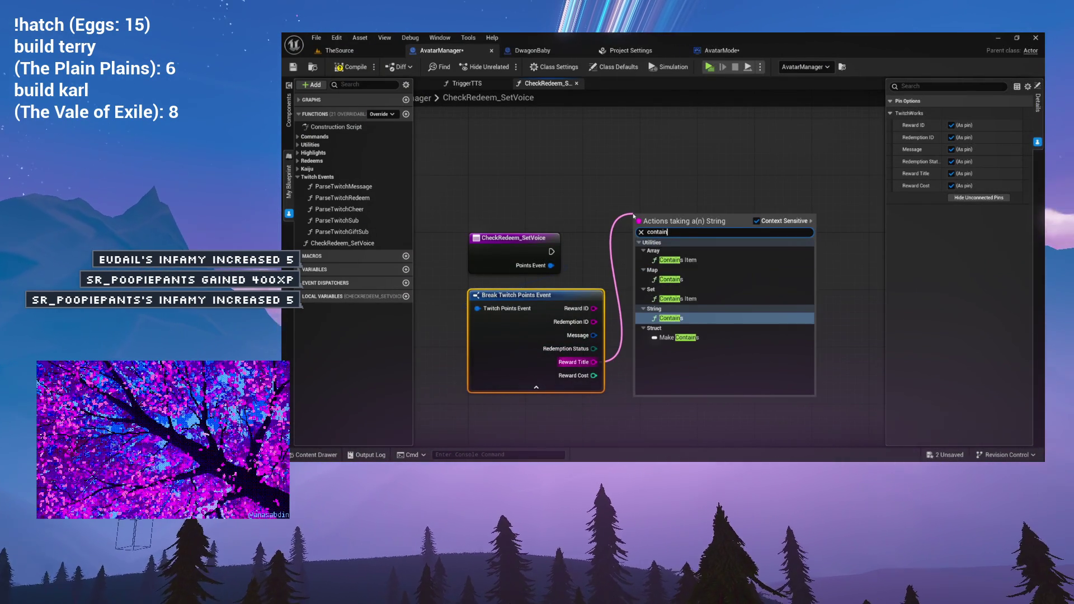
key(Return)
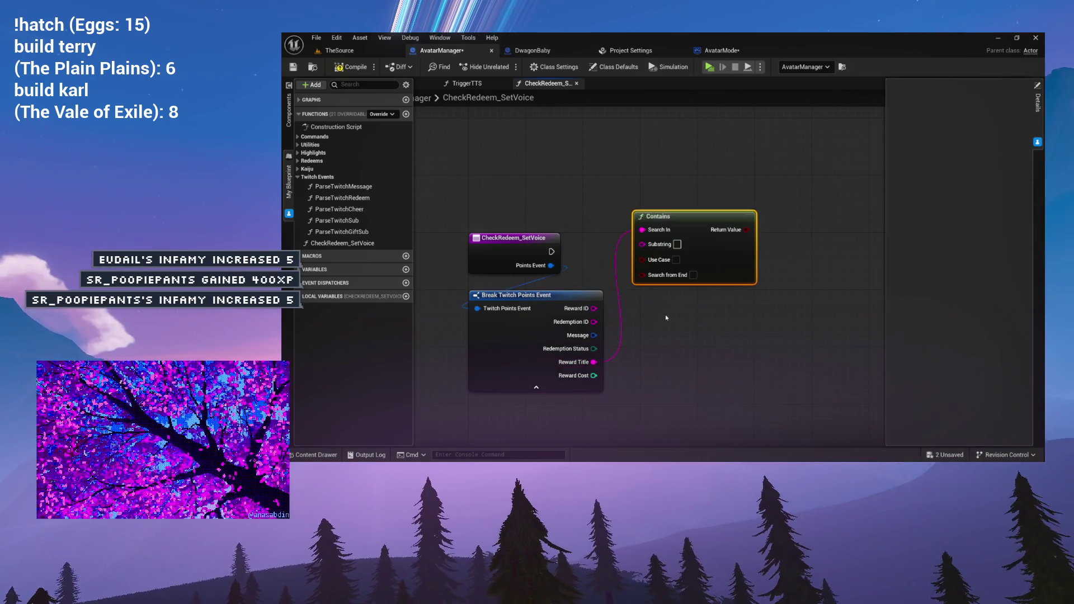
drag(660, 240, 661, 207)
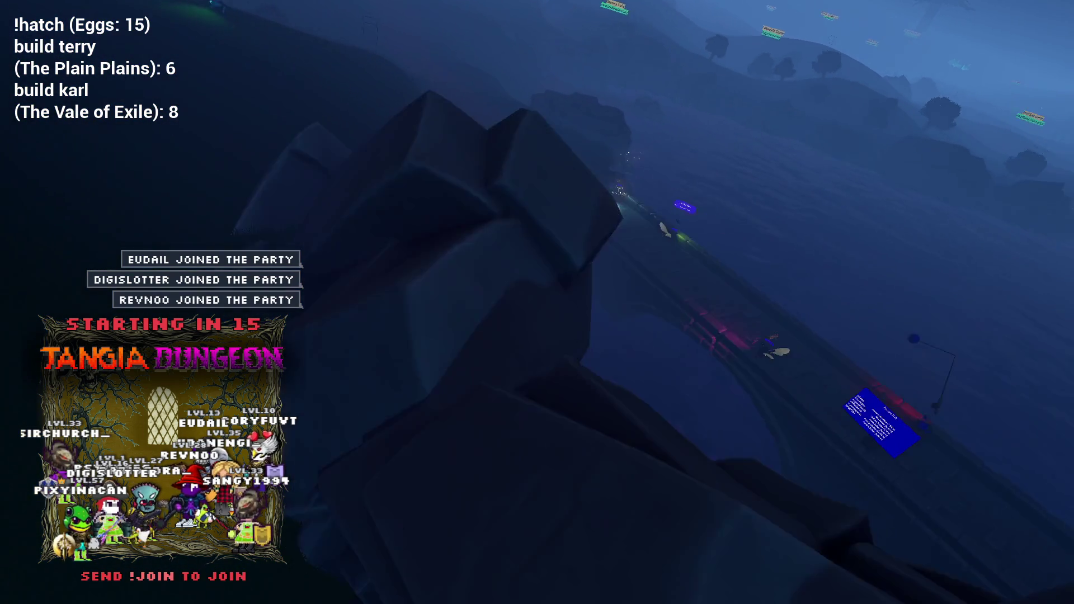
Switch from the running game back to the Blueprint editor
key(alt+Tab)
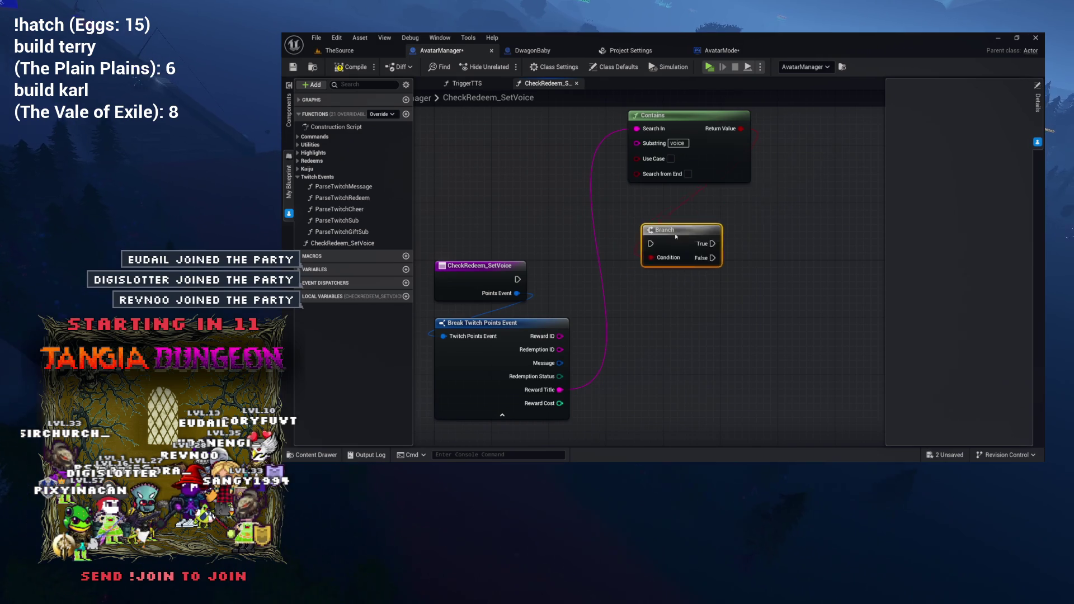
Nudge the Branch, wire the entry's execution into it, and move the Contains node above it
drag(642, 256, 649, 270)
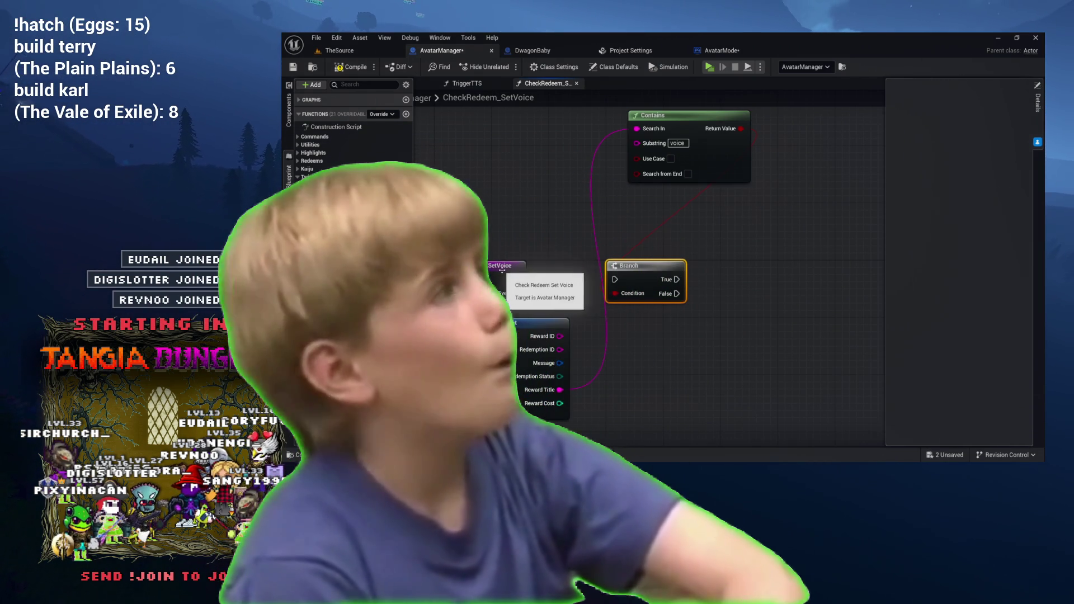
drag(516, 279, 615, 279)
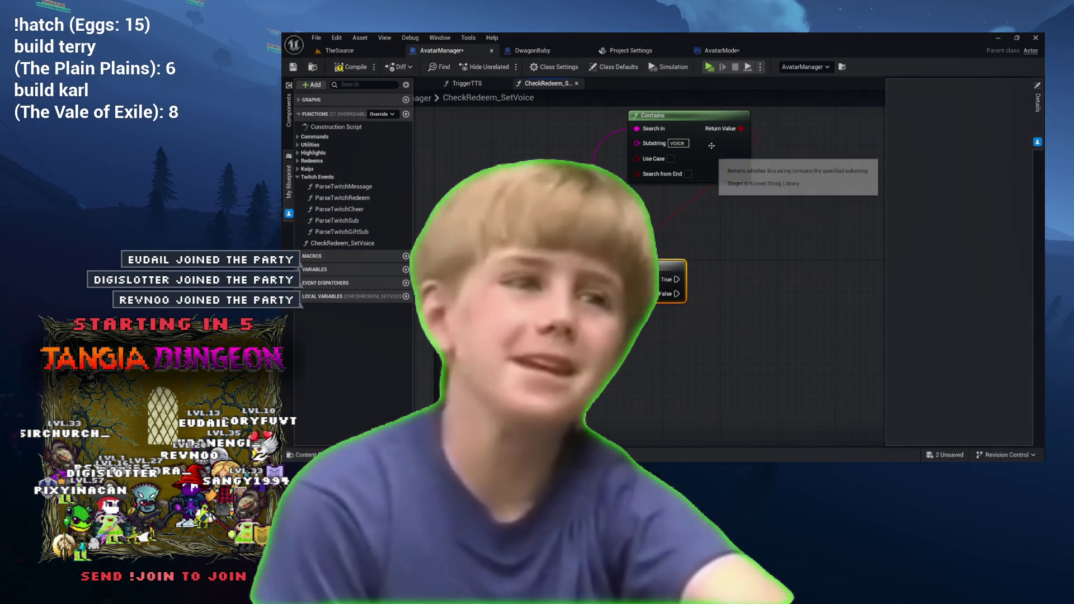
drag(701, 123, 651, 189)
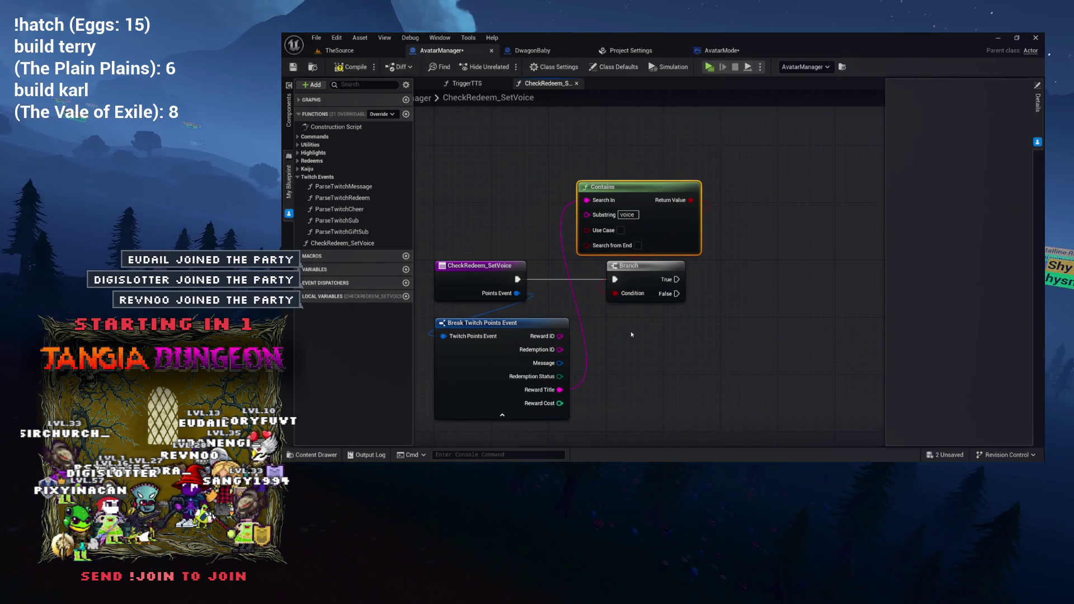
click(492, 323)
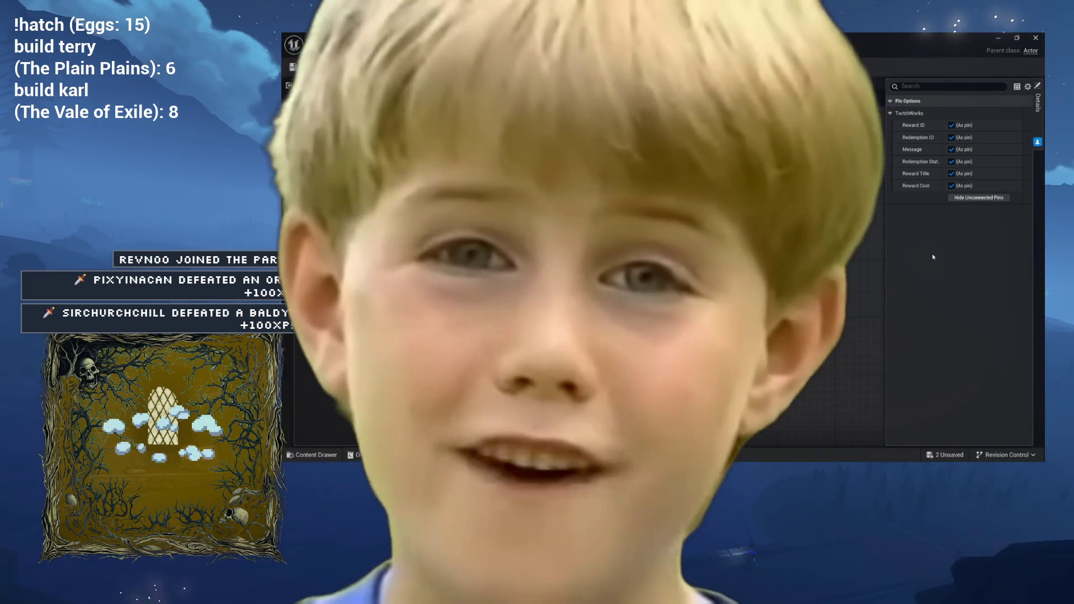
Hide the Reward ID, Redemption ID, Message, Redemption Status and Reward Cost pins, leaving only Reward Title
click(951, 125)
click(951, 137)
click(950, 149)
click(951, 161)
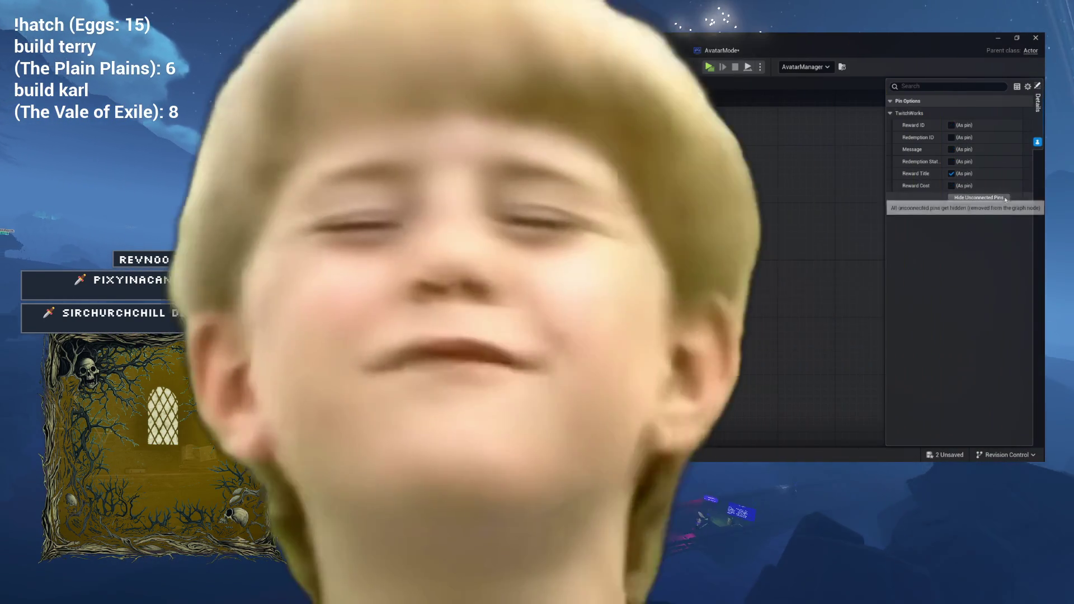
click(951, 185)
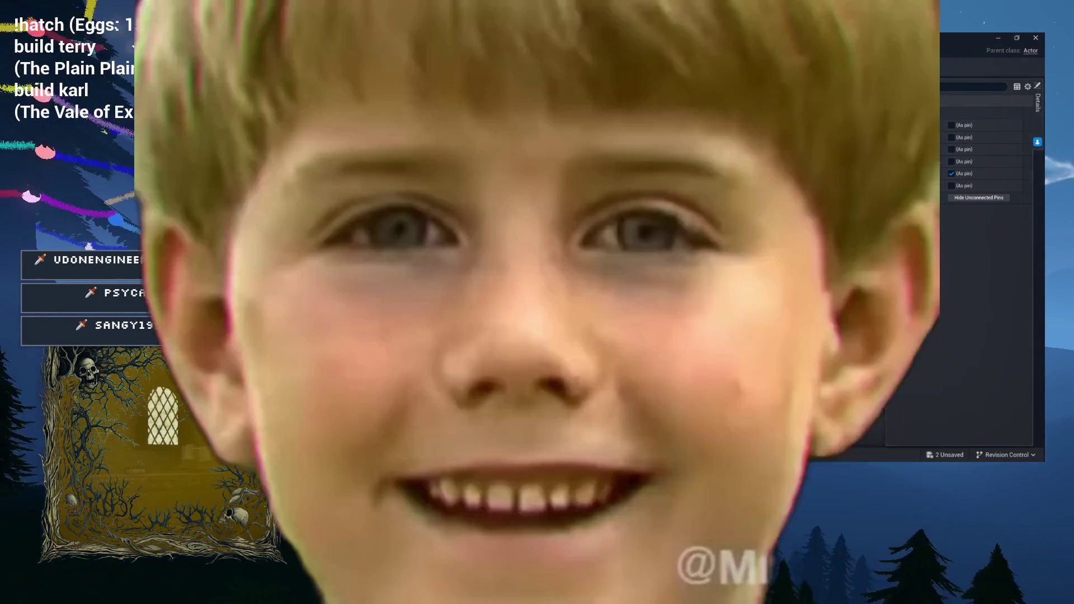
scroll(830, 179, up, 5)
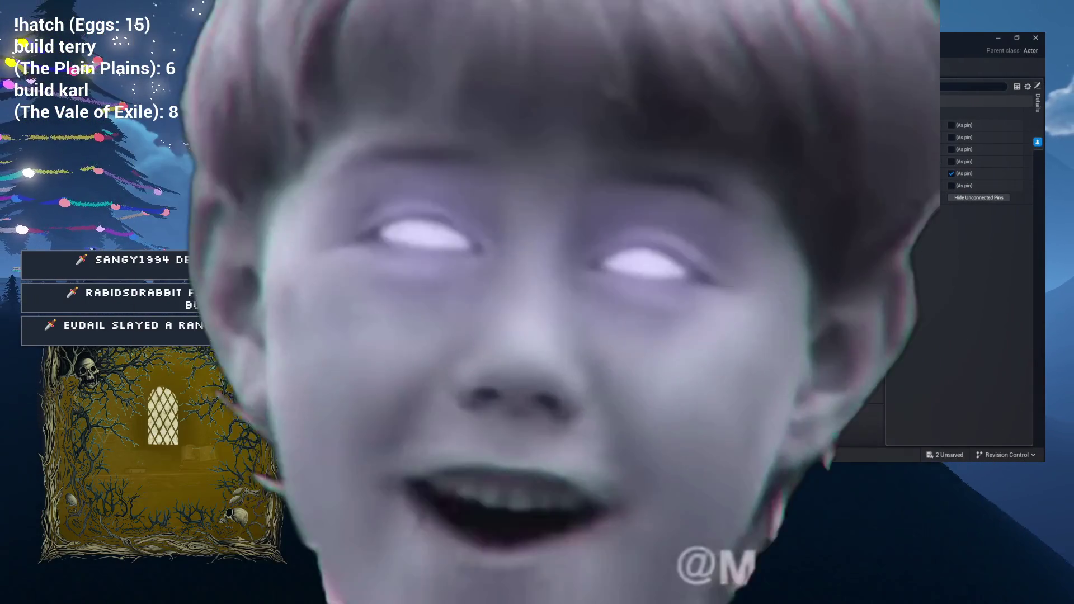
key(Home)
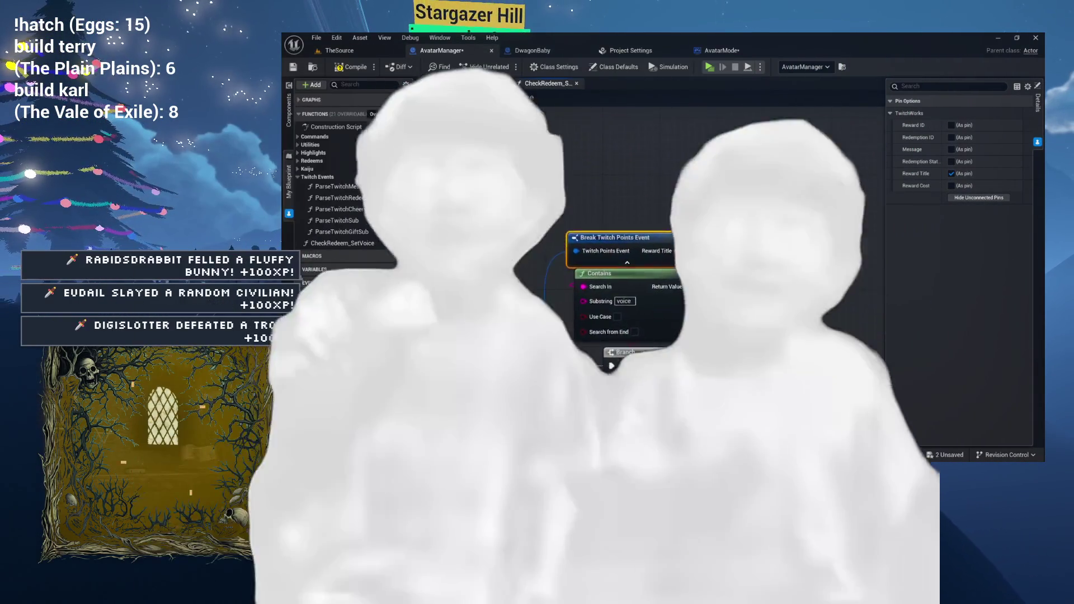
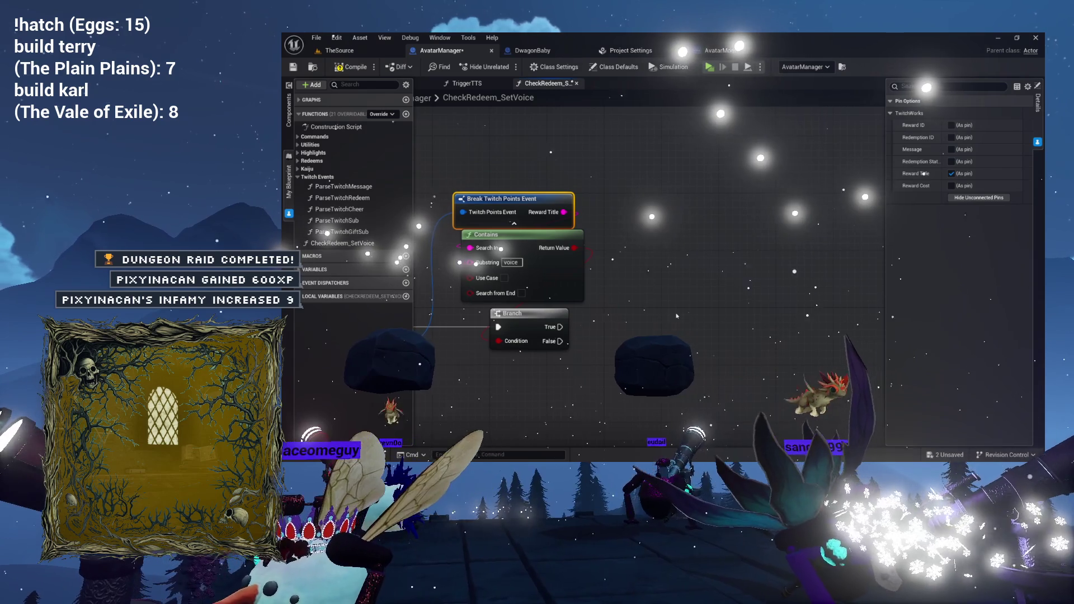
Reframe the voice-check nodes and nudge the Break Twitch Points Event node in CheckRedeem_SetVoice
mouse_move(700, 322)
mouse_down()
mouse_move(718, 302)
mouse_move(755, 302)
mouse_move(720, 289)
mouse_move(747, 285)
mouse_move(756, 258)
mouse_up()
mouse_move(709, 250)
mouse_down()
mouse_move(663, 246)
mouse_move(662, 236)
mouse_up()
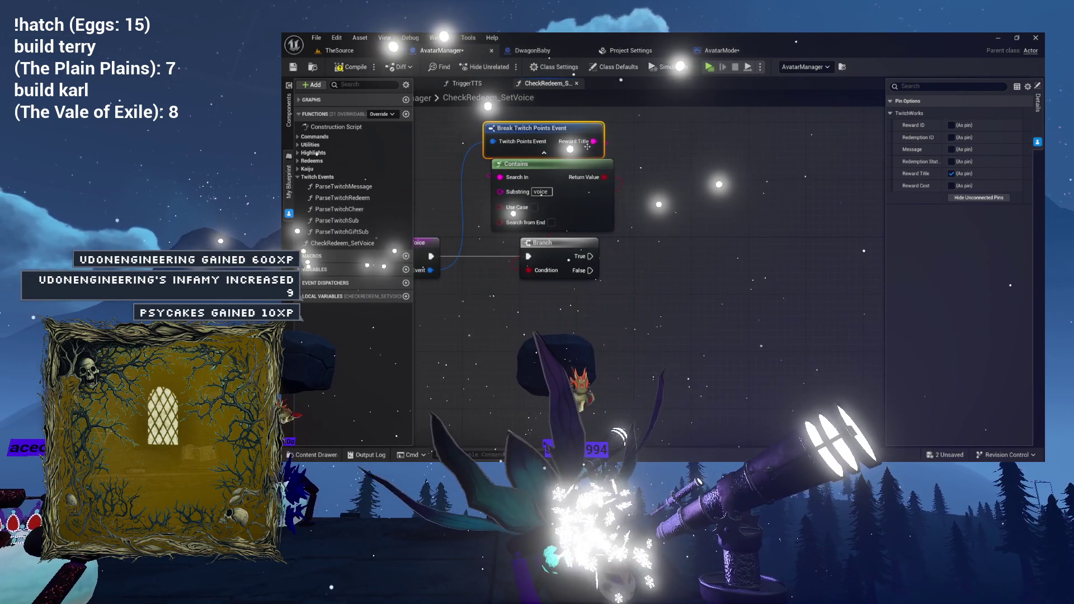
drag(588, 151, 596, 151)
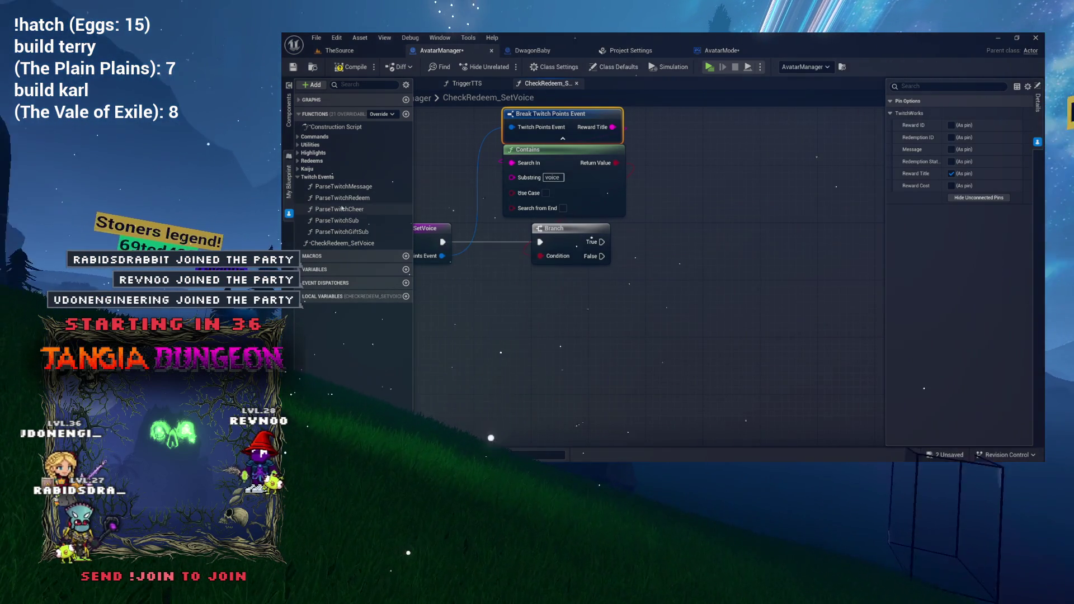
double_click(342, 243)
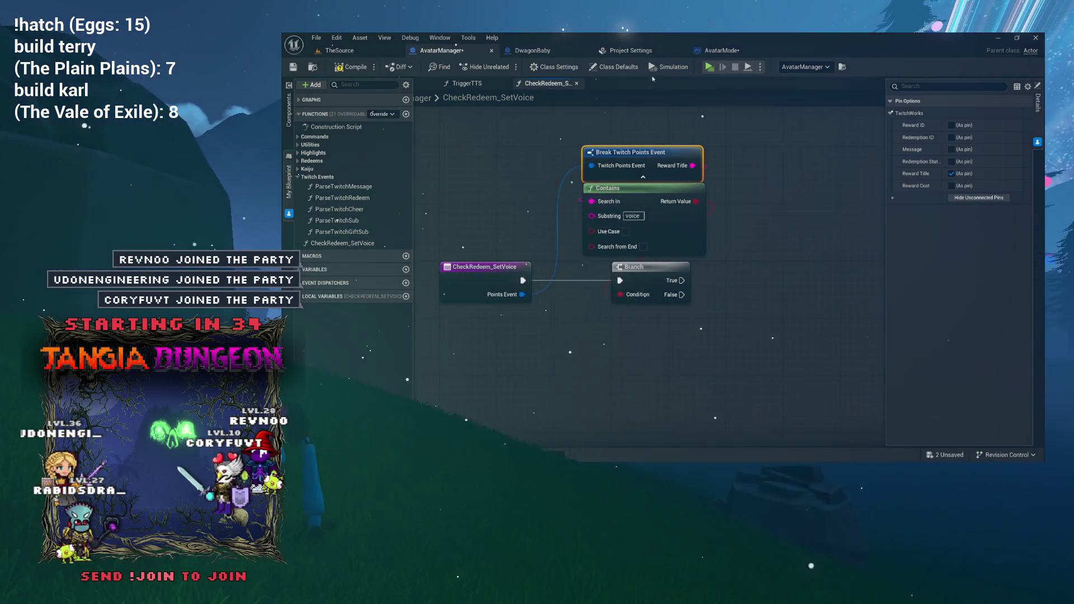
In AvatarMode, promote Text To Speech's Voice Model Name to a TTSVoice variable, then compile and save
click(734, 49)
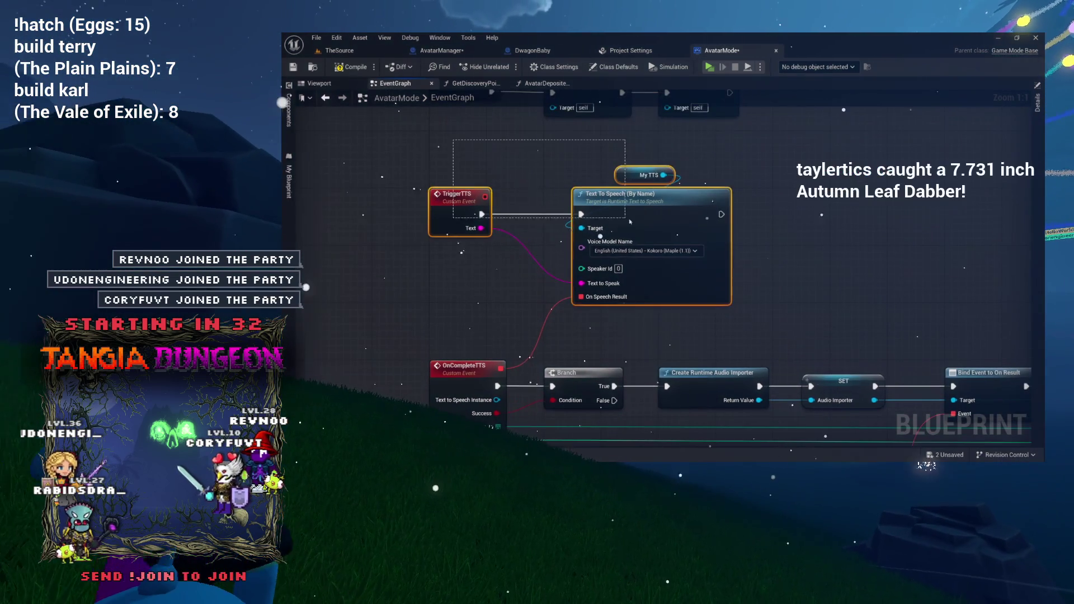
drag(442, 254, 566, 240)
scroll(727, 240, up, 5)
drag(684, 227, 447, 278)
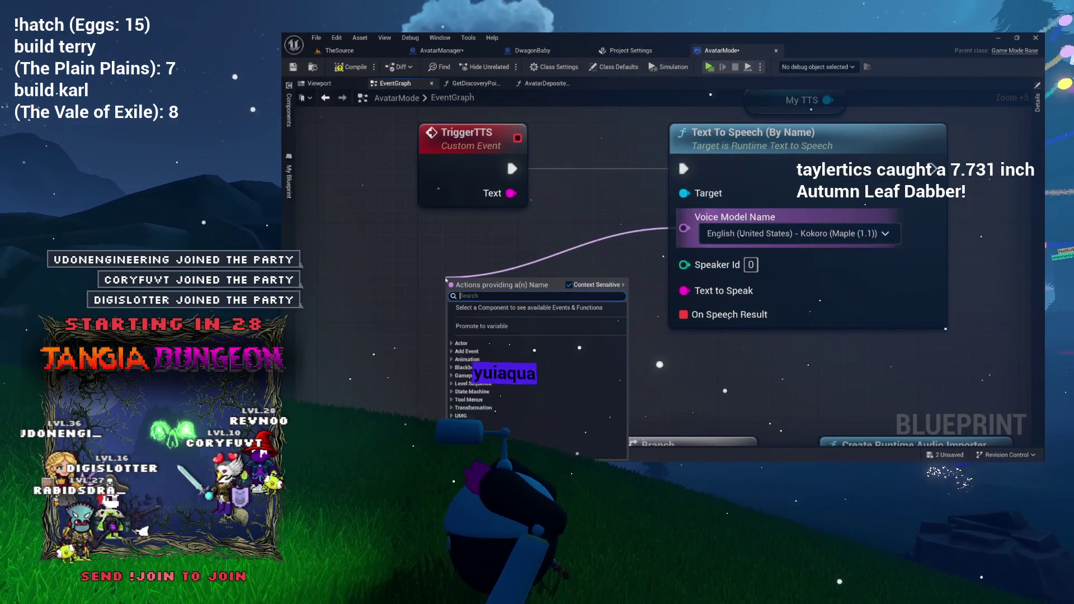
click(478, 327)
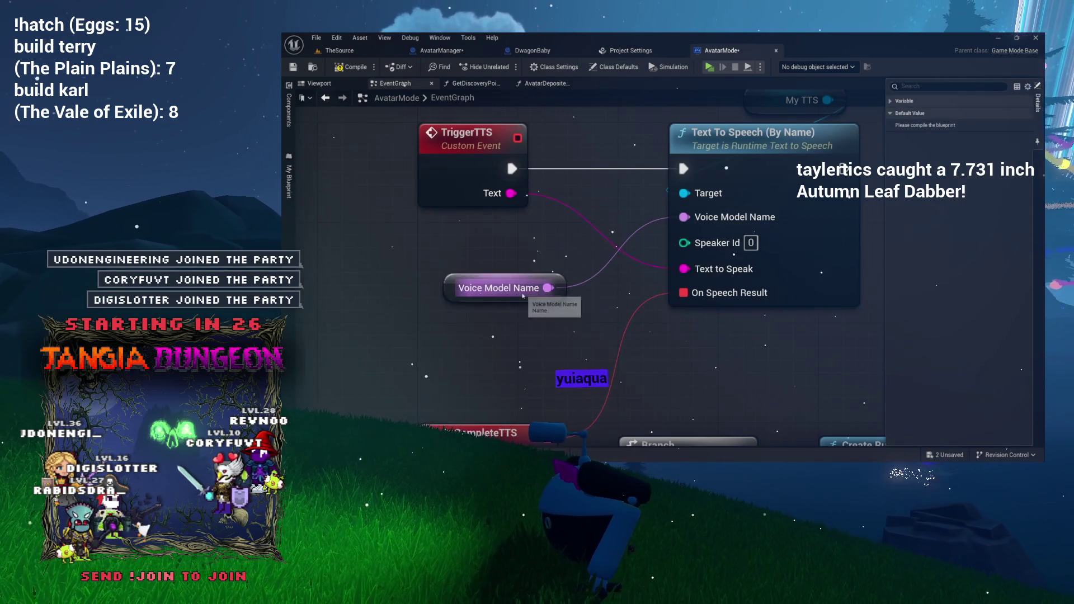
click(288, 178)
text(TTSVoice)
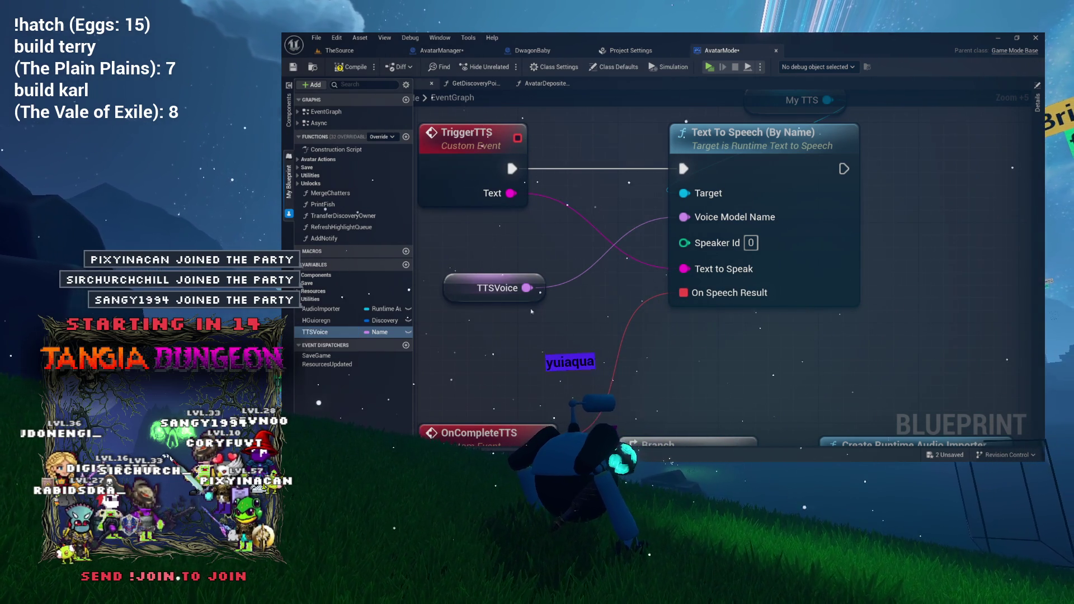
mouse_move(465, 289)
mouse_down()
mouse_move(485, 289)
mouse_move(491, 275)
mouse_up()
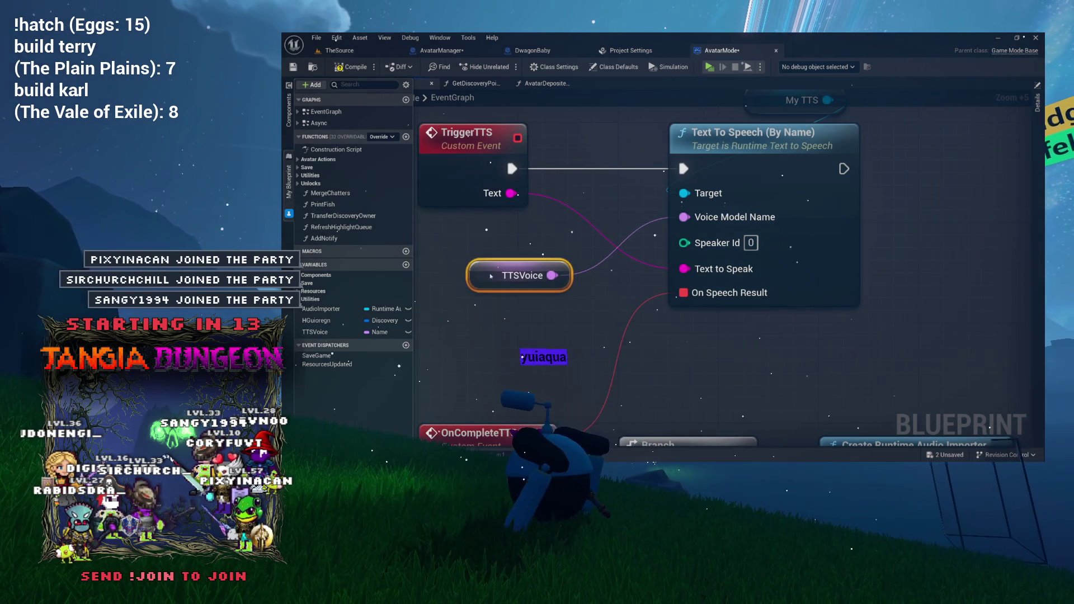
click(345, 68)
click(406, 137)
text(ChangeVo)
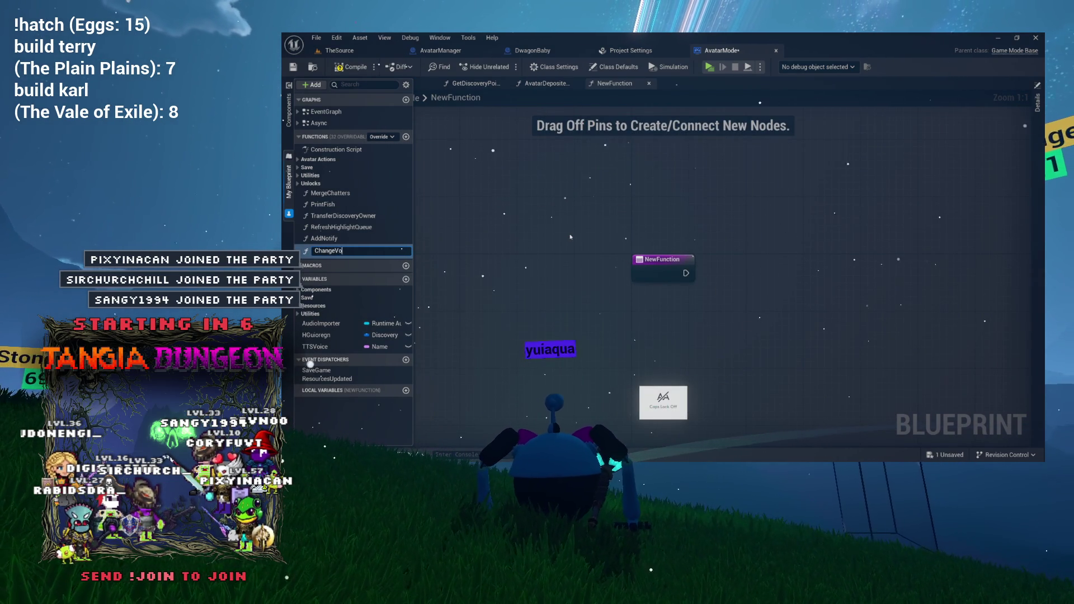
Name the new function ChangeVoice and connect a SET TTSVoice node to its entry
text(ice)
key(Return)
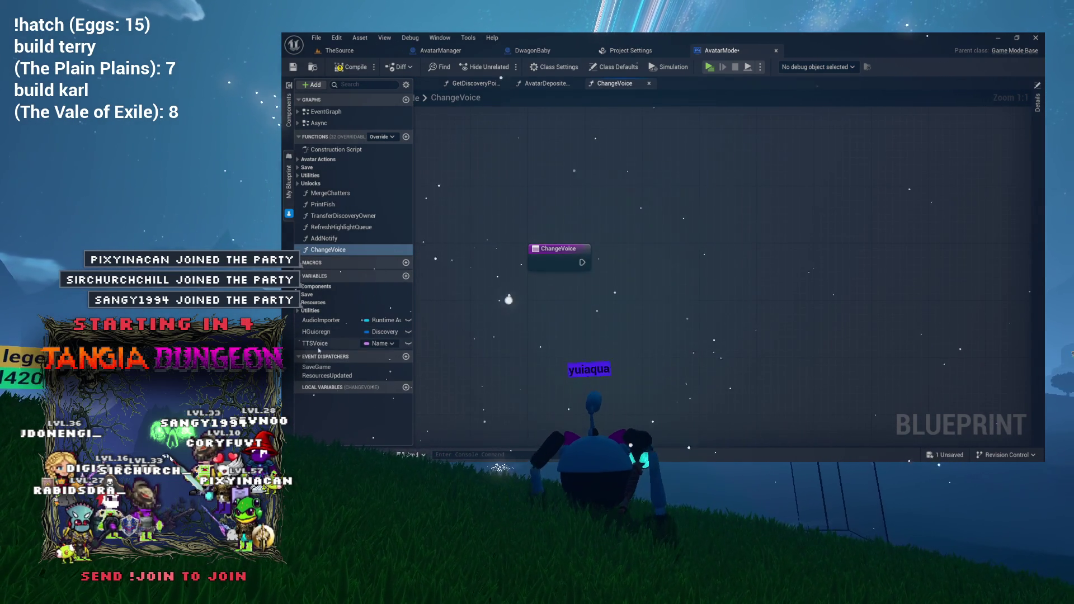
click(321, 356)
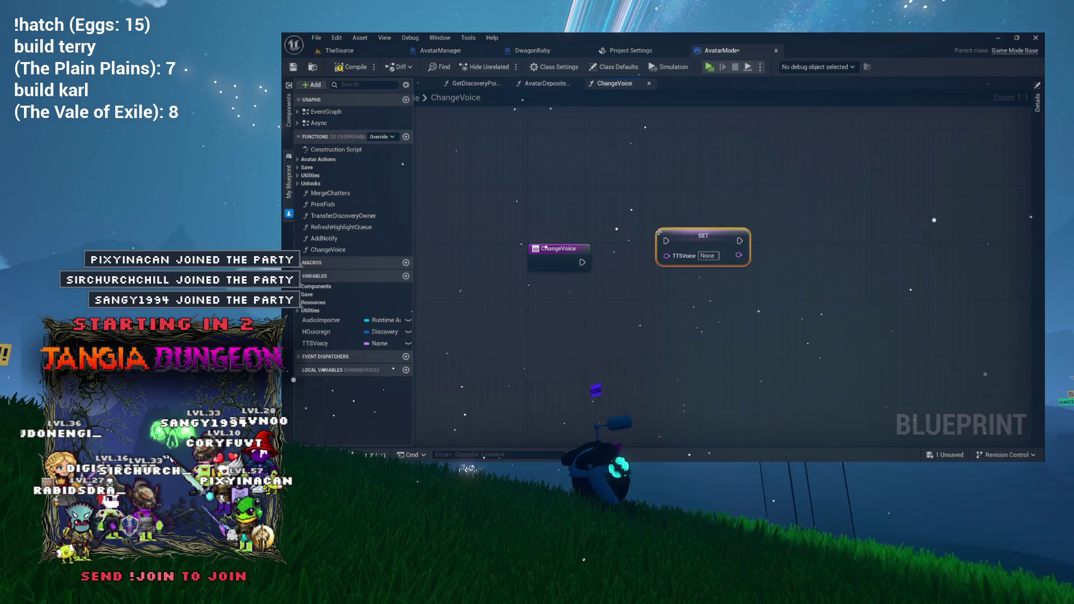
drag(665, 255, 557, 265)
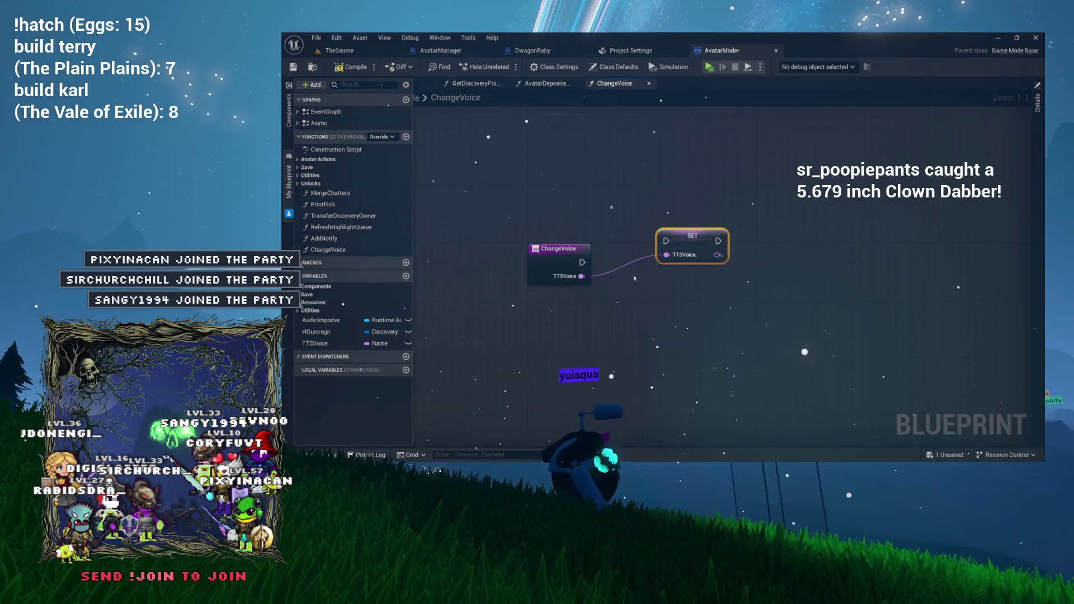
mouse_move(693, 240)
mouse_down()
mouse_move(671, 269)
mouse_move(777, 262)
mouse_up()
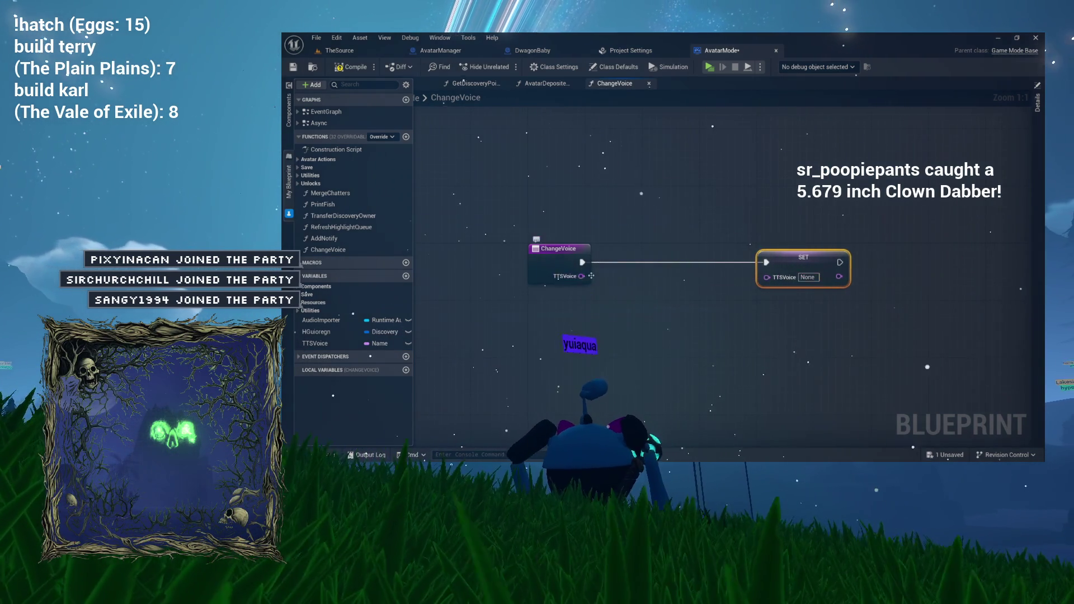
drag(590, 276, 541, 256)
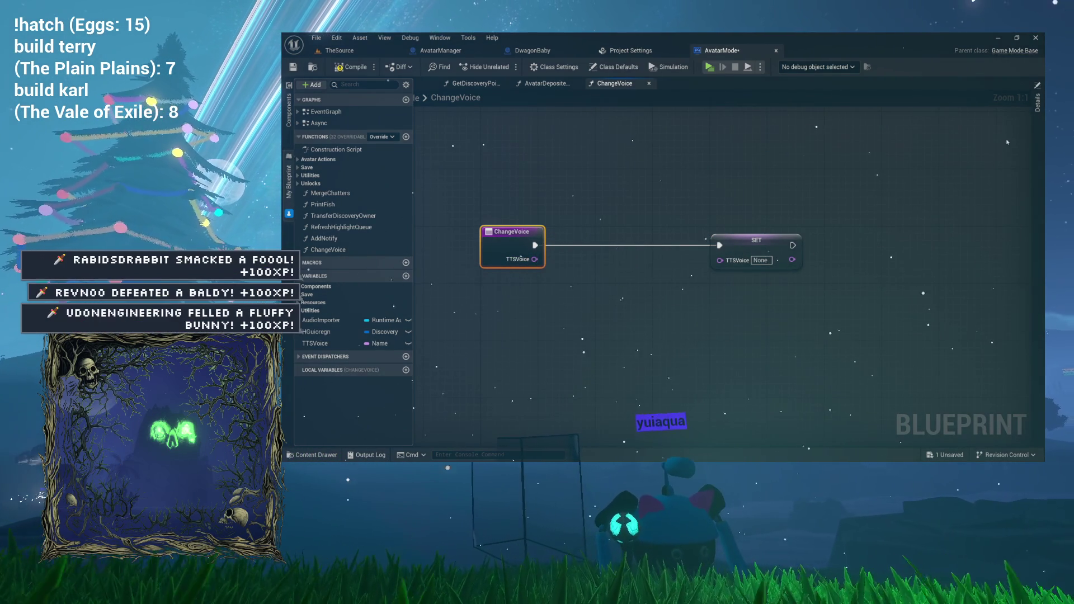
Give ChangeVoice a String input named NewVoice
click(1037, 144)
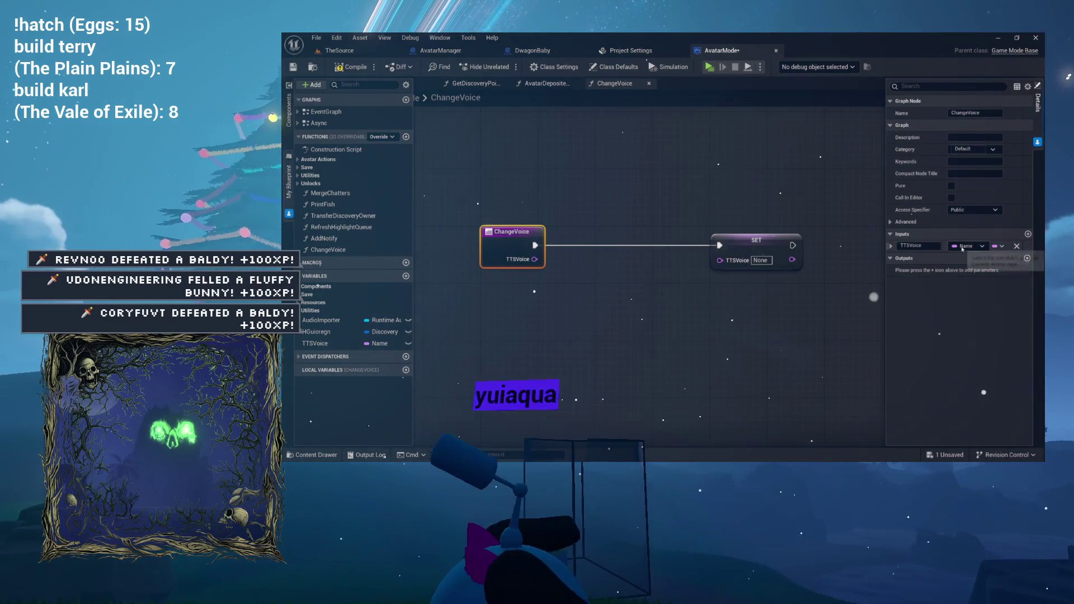
click(962, 247)
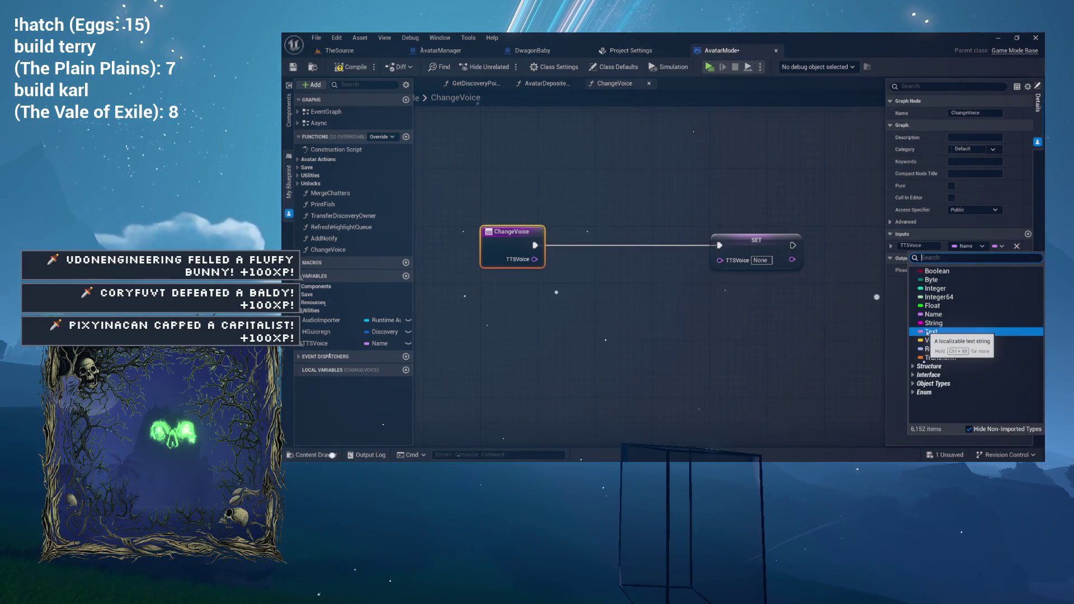
click(933, 323)
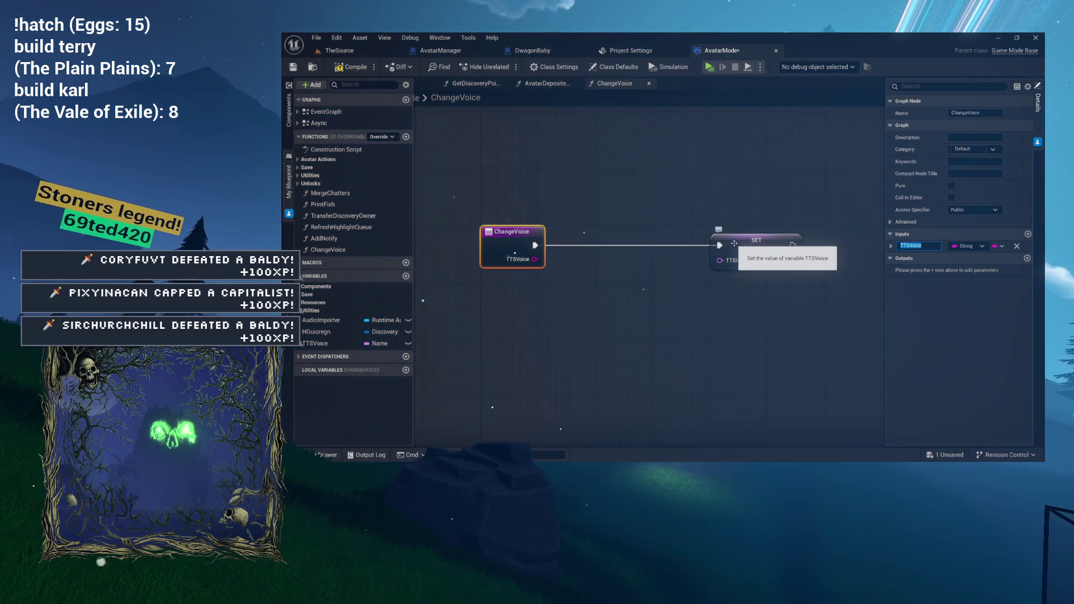
text(V)
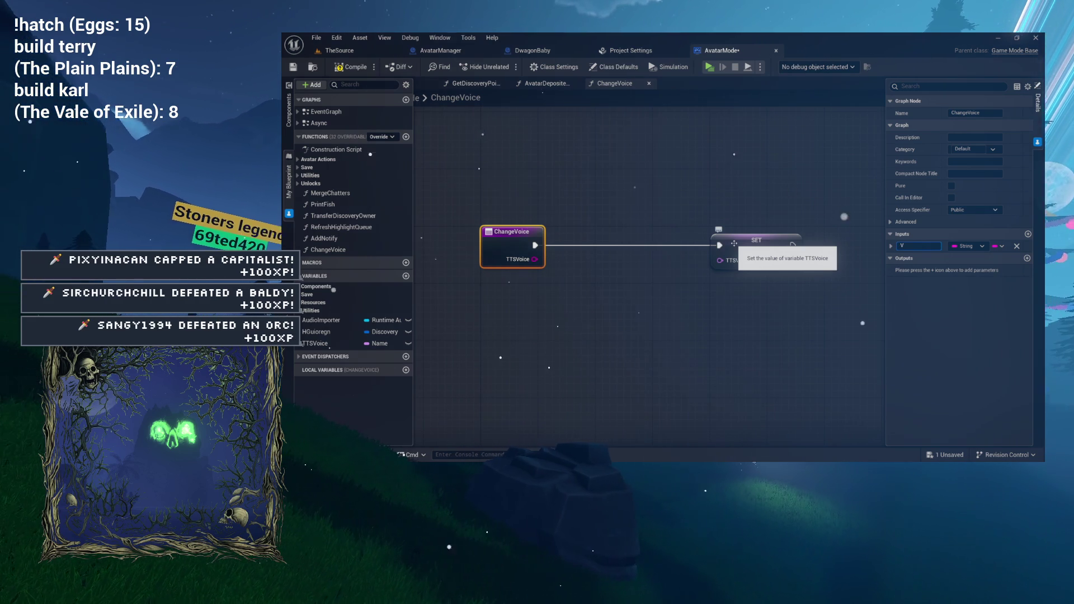
text(NewVoice)
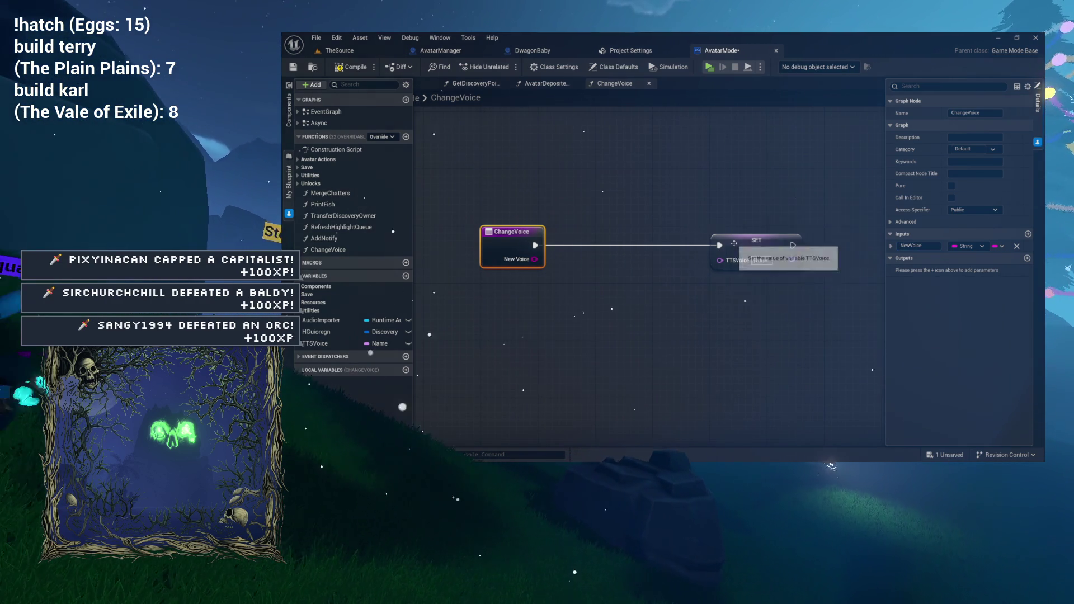
key(Return)
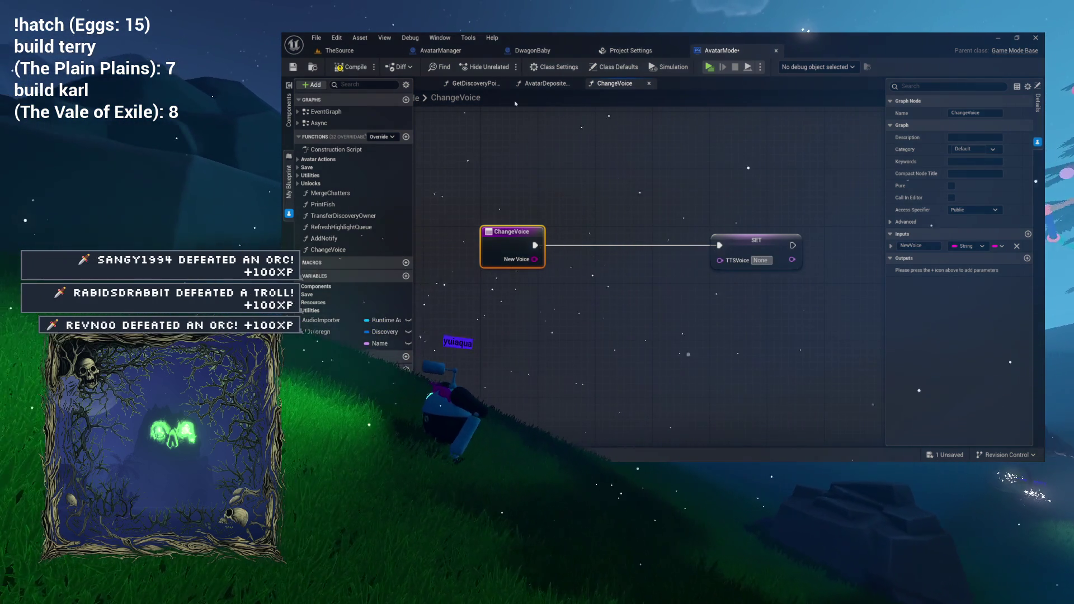
click(473, 83)
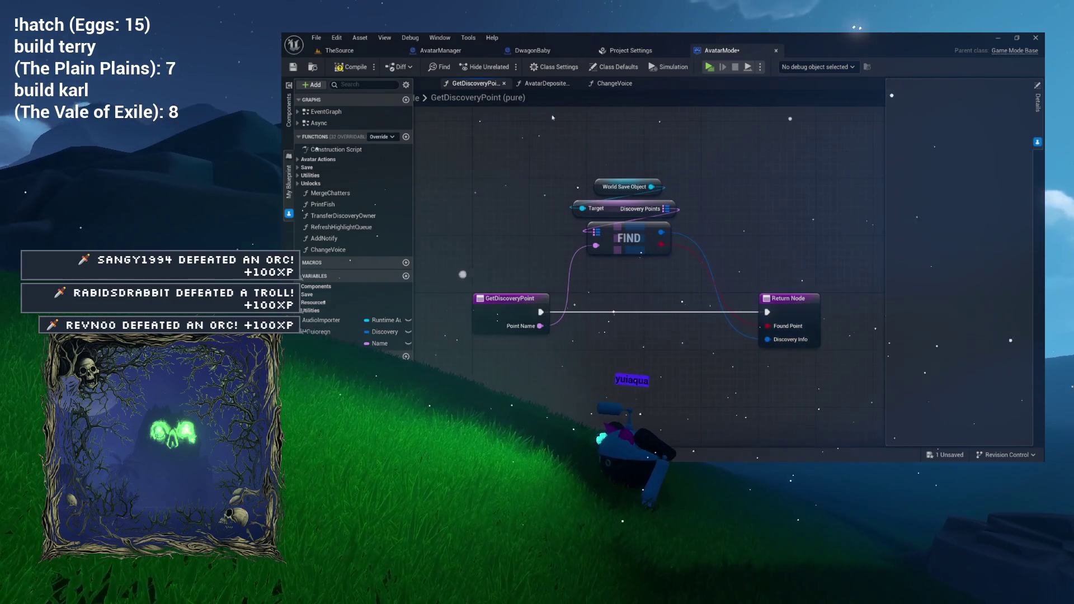
In the AvatarMode event graph, unhook TTSVoice and set Voice Model Name to Kokoro (Maple (1.1))
click(544, 82)
click(615, 83)
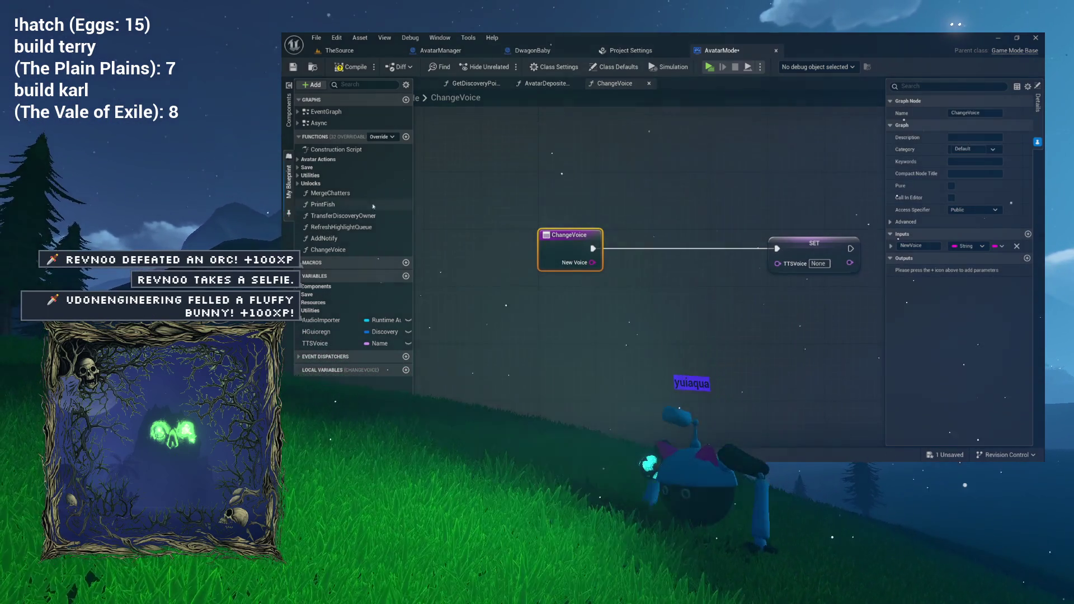
click(468, 157)
click(393, 83)
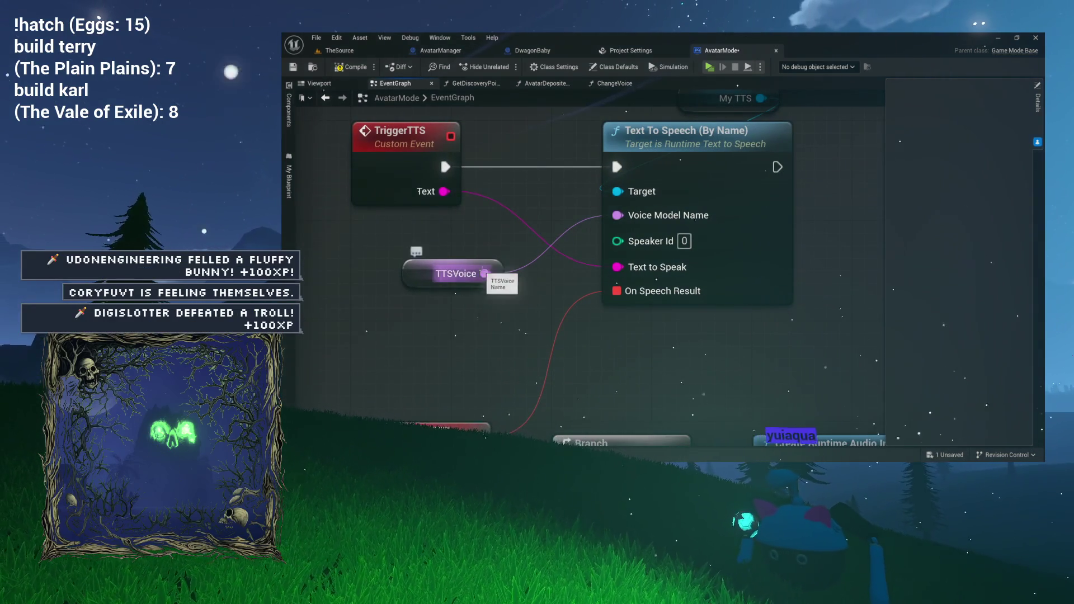
click(414, 278)
alt+click(617, 215)
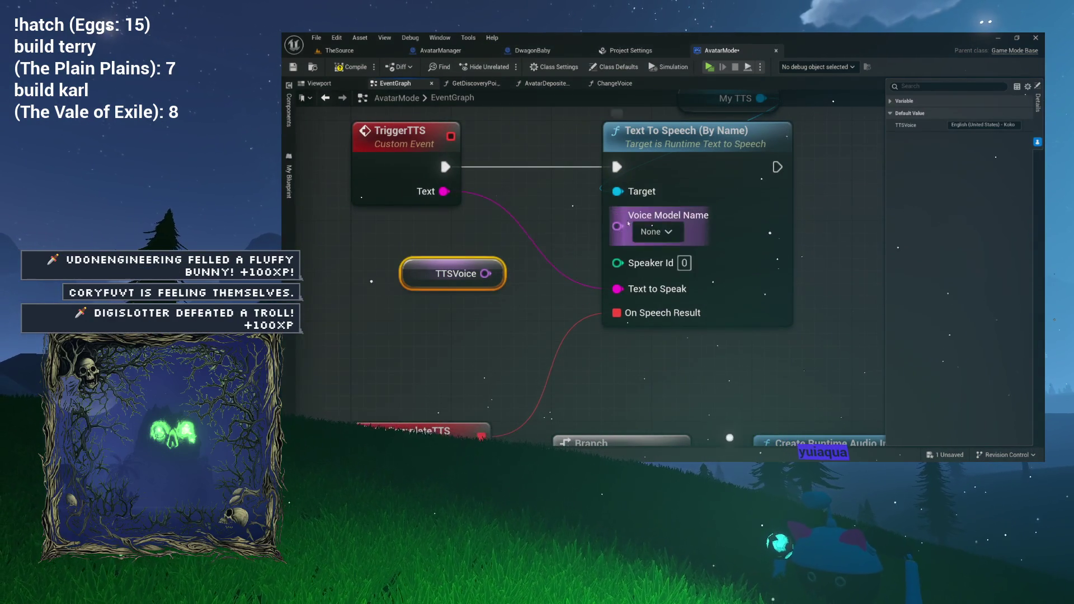
click(651, 254)
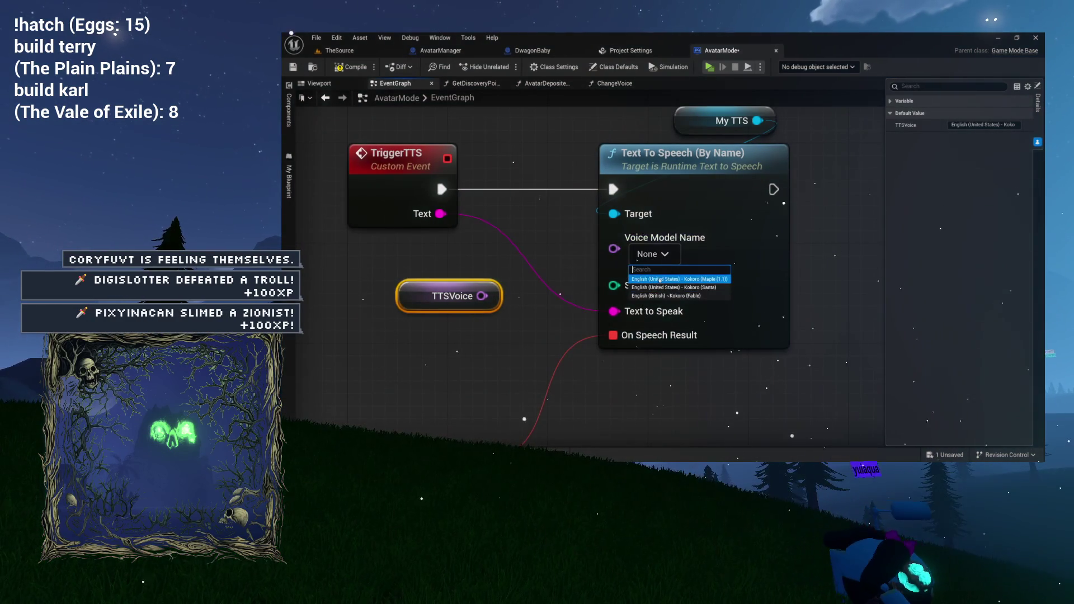
click(660, 280)
Search the graph actions for 'model', then close the search without adding a node
drag(624, 321, 591, 334)
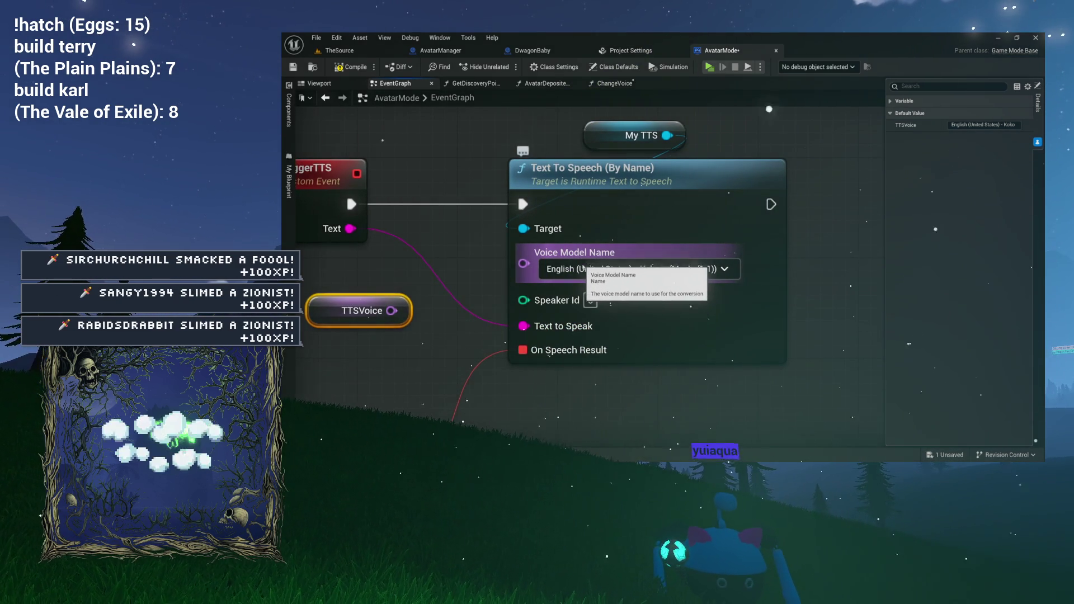
mouse_move(678, 140)
mouse_down()
mouse_move(587, 177)
mouse_move(666, 158)
mouse_up()
text(model)
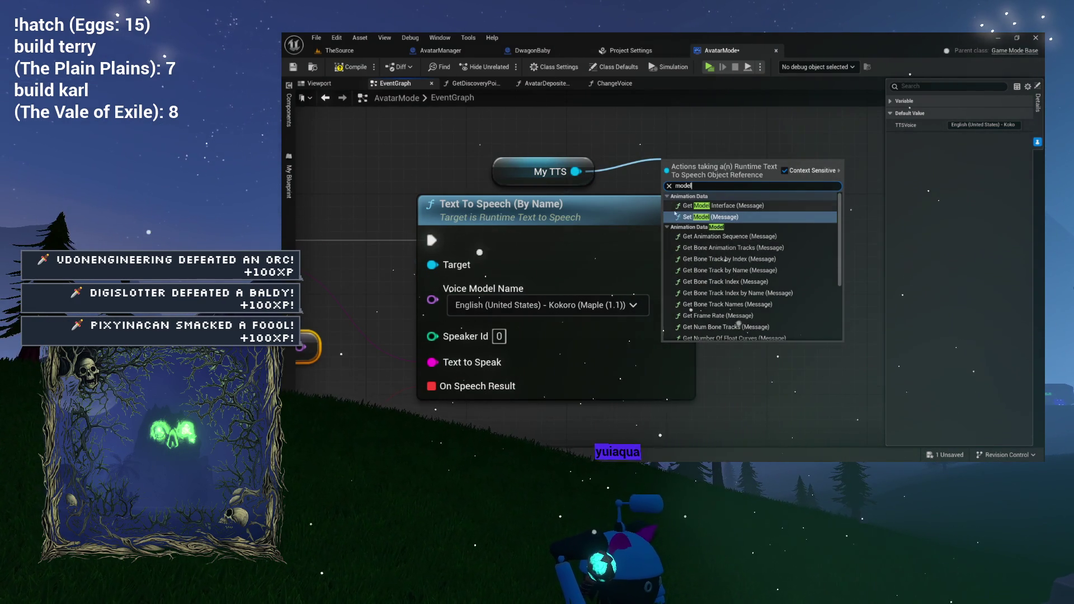
click(667, 196)
click(666, 204)
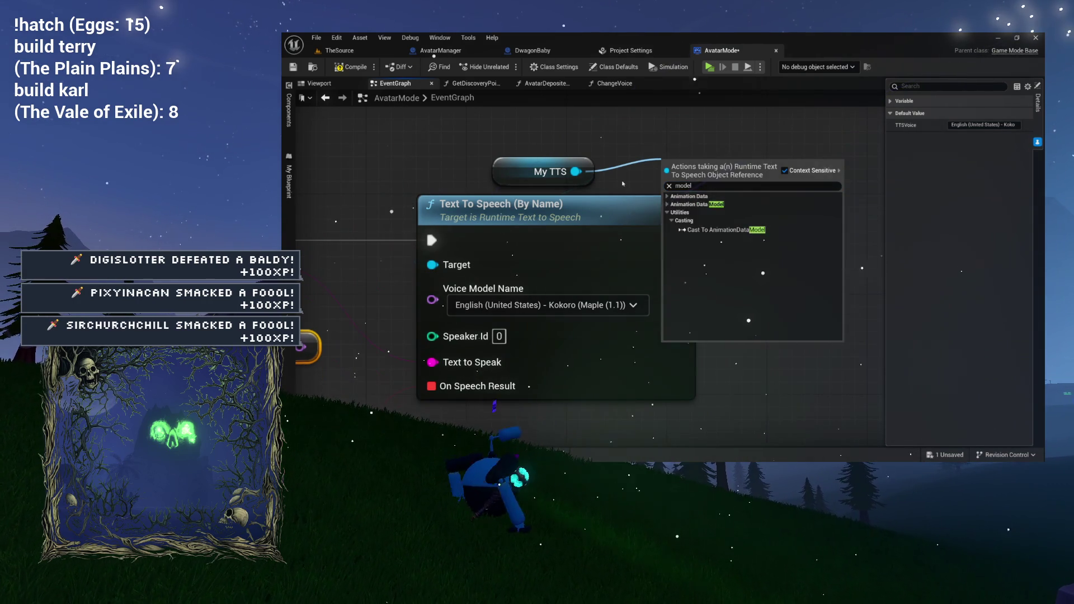
key(Escape)
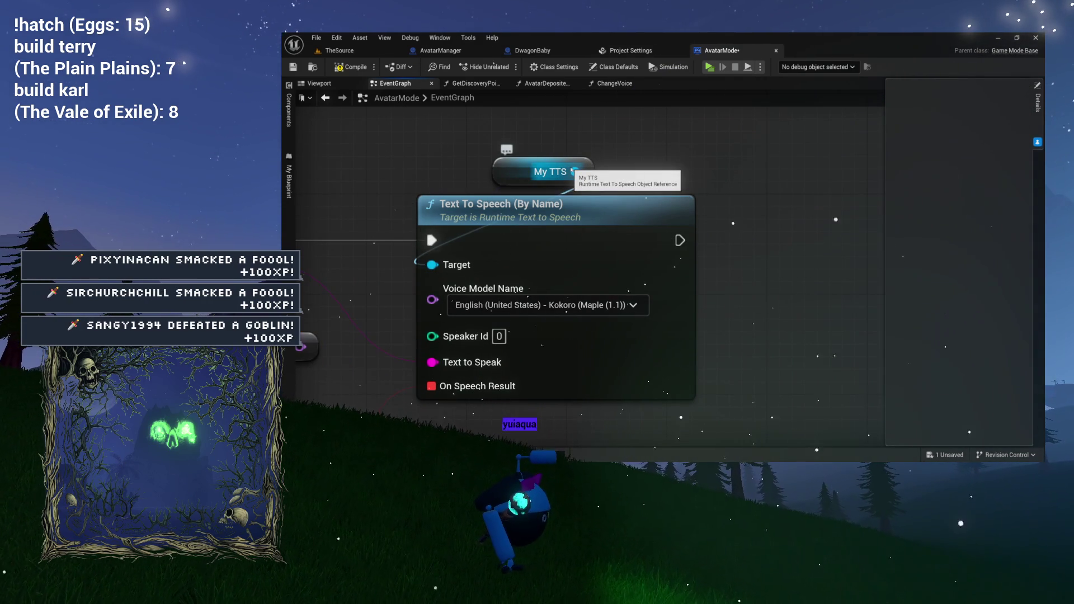
Drag a wire from My TTS and filter its actions by 'text to speech'
drag(578, 182, 649, 165)
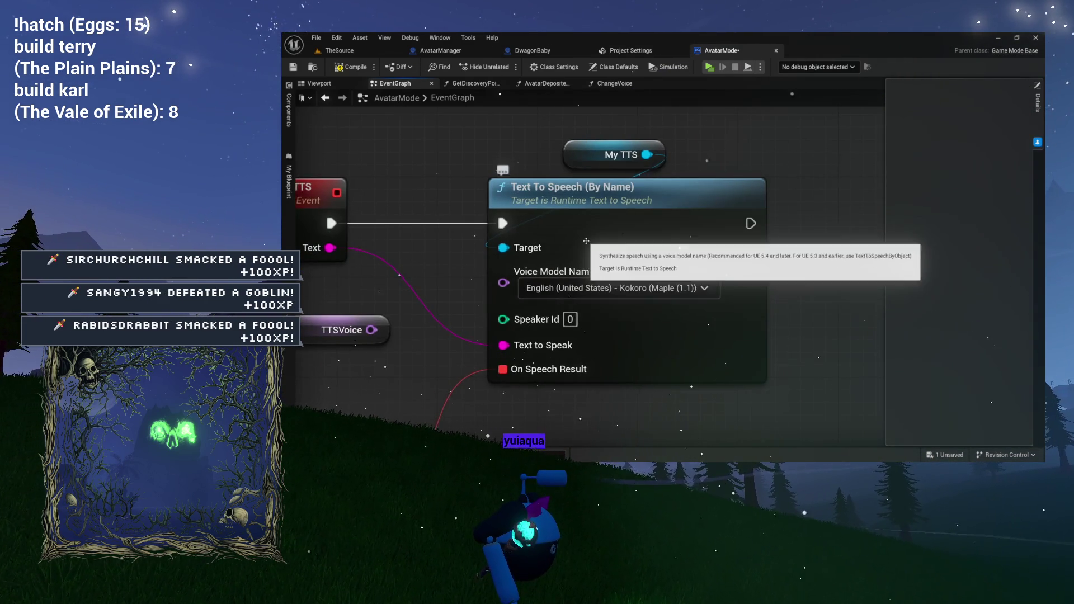
drag(594, 247, 556, 254)
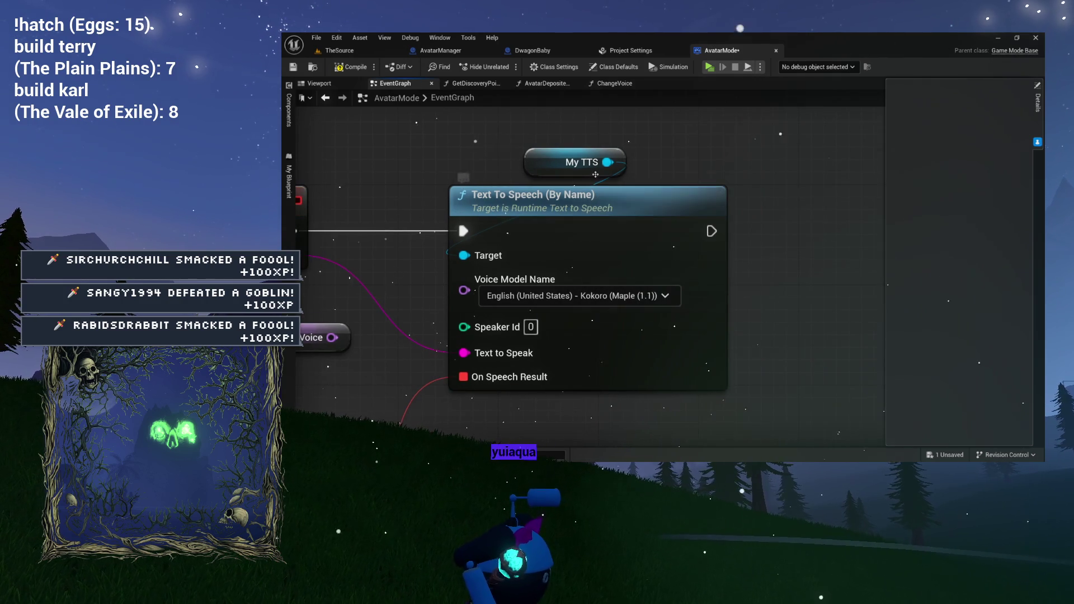
drag(606, 162, 681, 154)
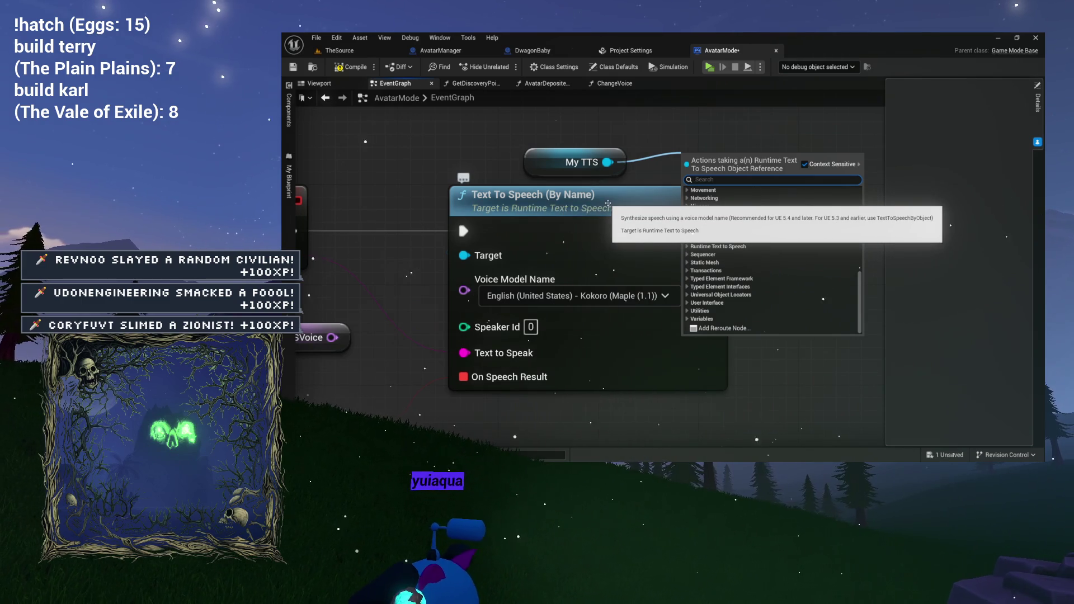
text(text to spe)
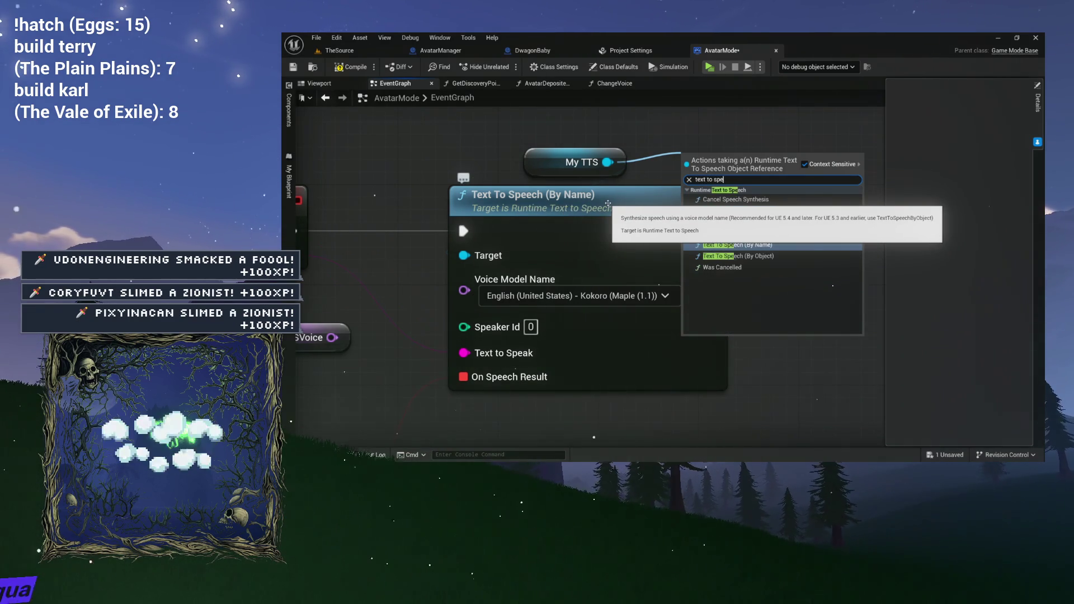
text(ech)
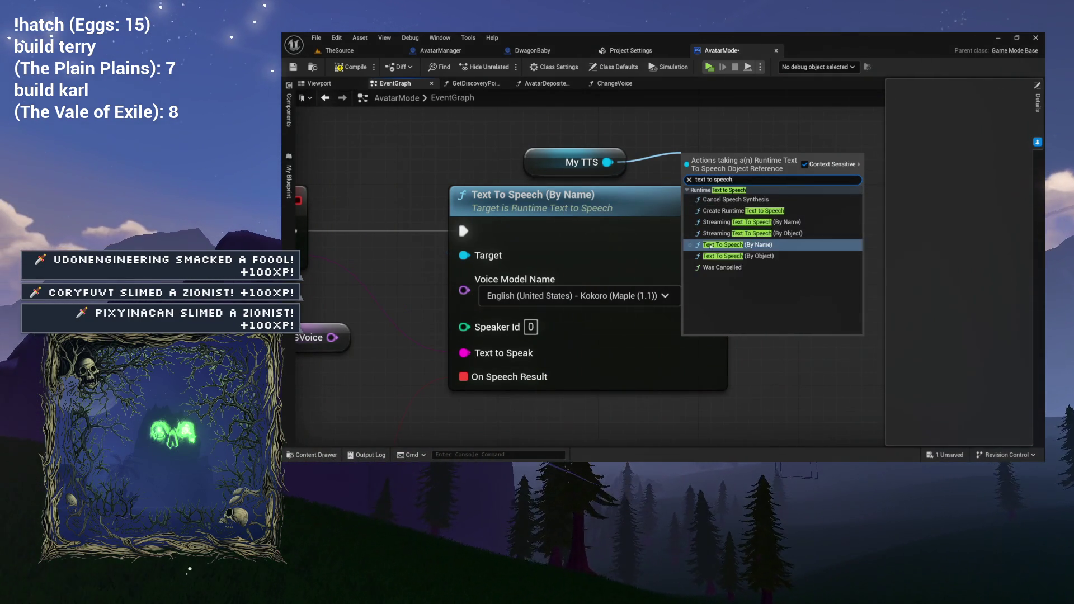
Clear the My TTS search, expand Runtime Text to Speech, then dismiss the list without adding a node
click(688, 179)
scroll(727, 252, down, 5)
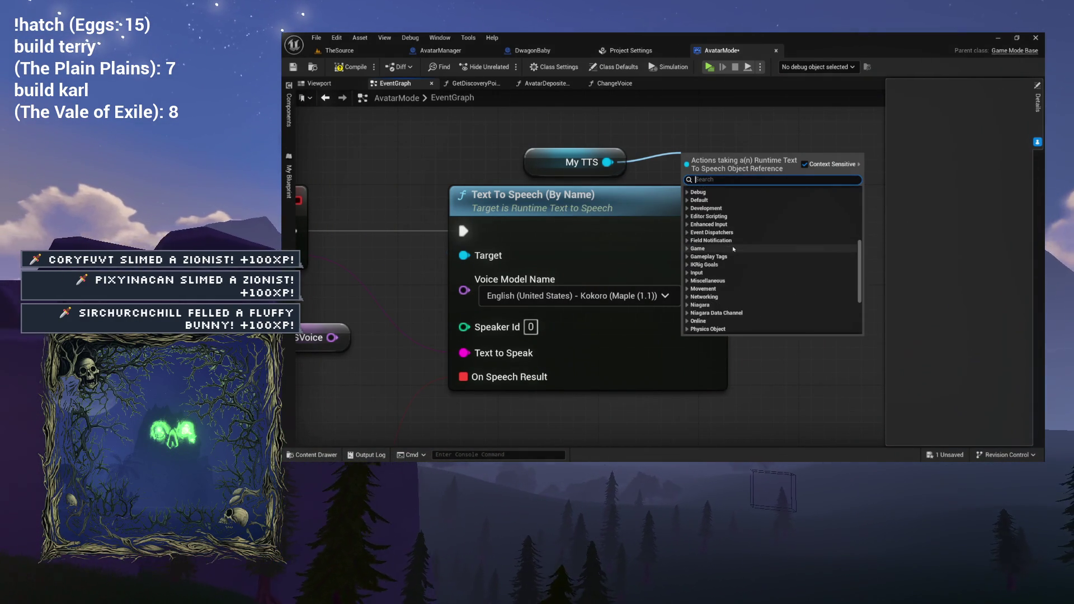
click(733, 247)
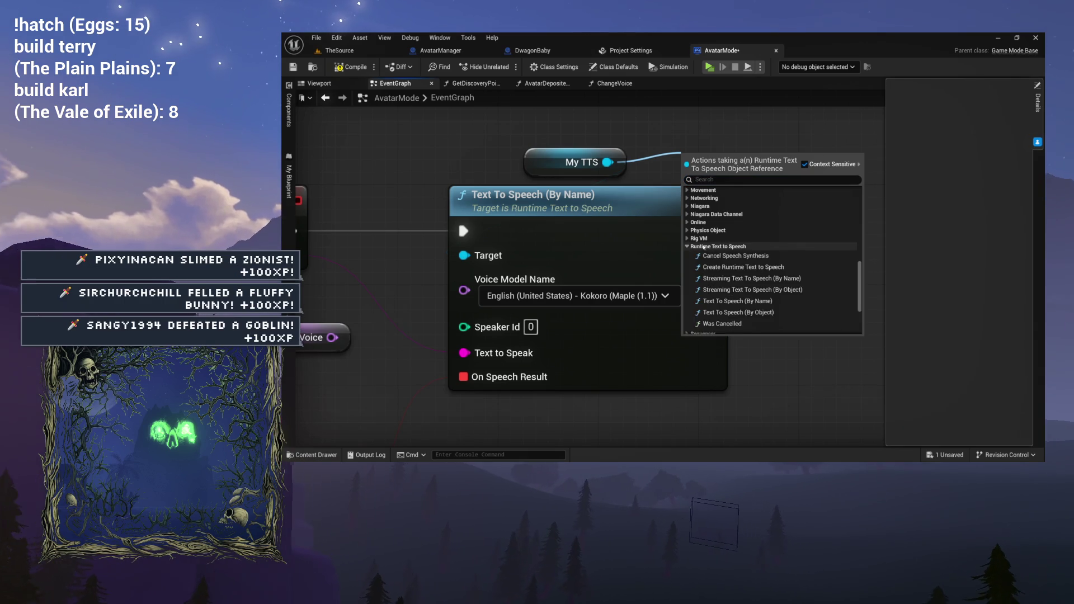
scroll(705, 263, down, 2)
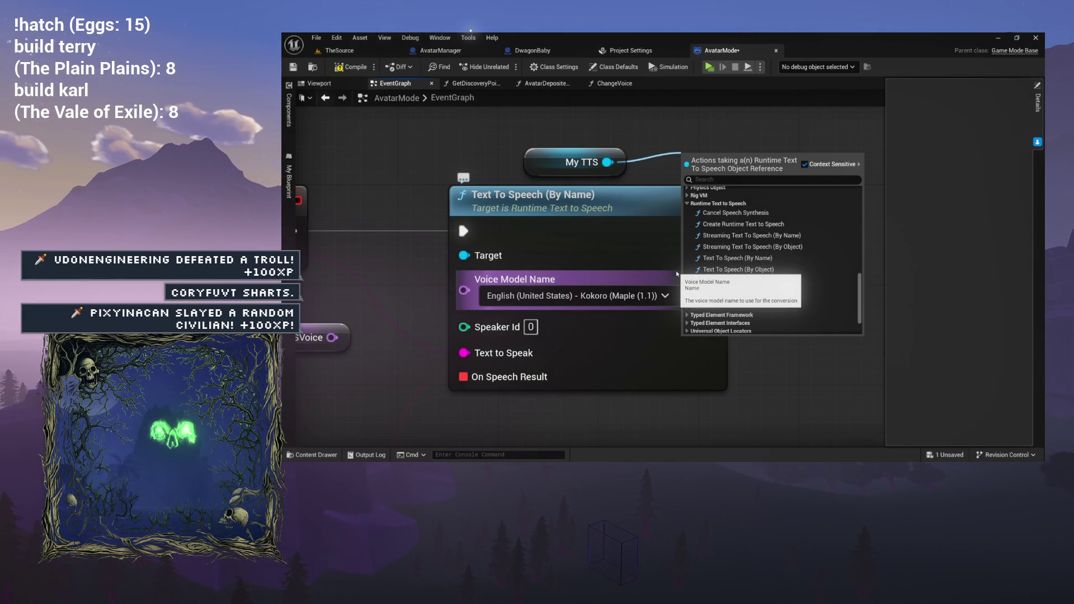
key(Escape)
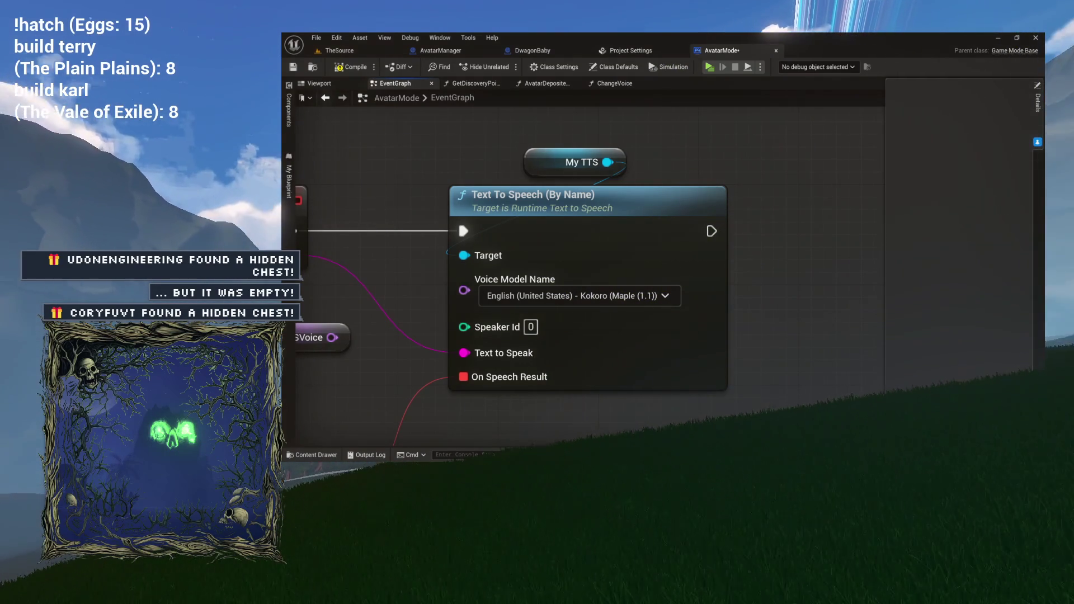
Switch to the browser showing Tangia's Event Feed
key(alt+Tab)
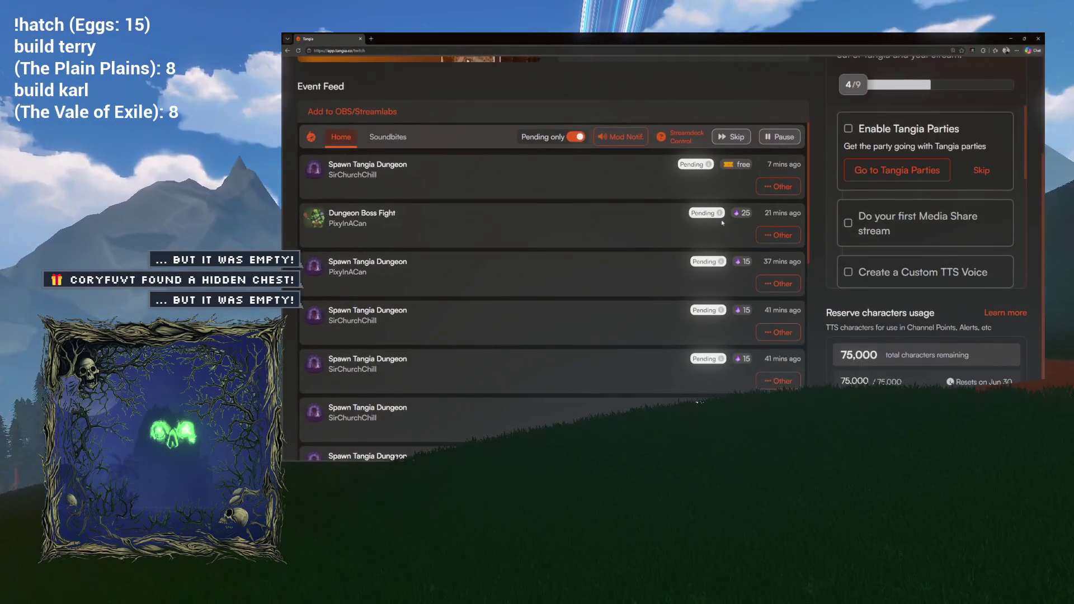
Zoom the Event Feed to 200% and scroll back up to the newest pending dungeon redemptions
key(ctrl+plus)
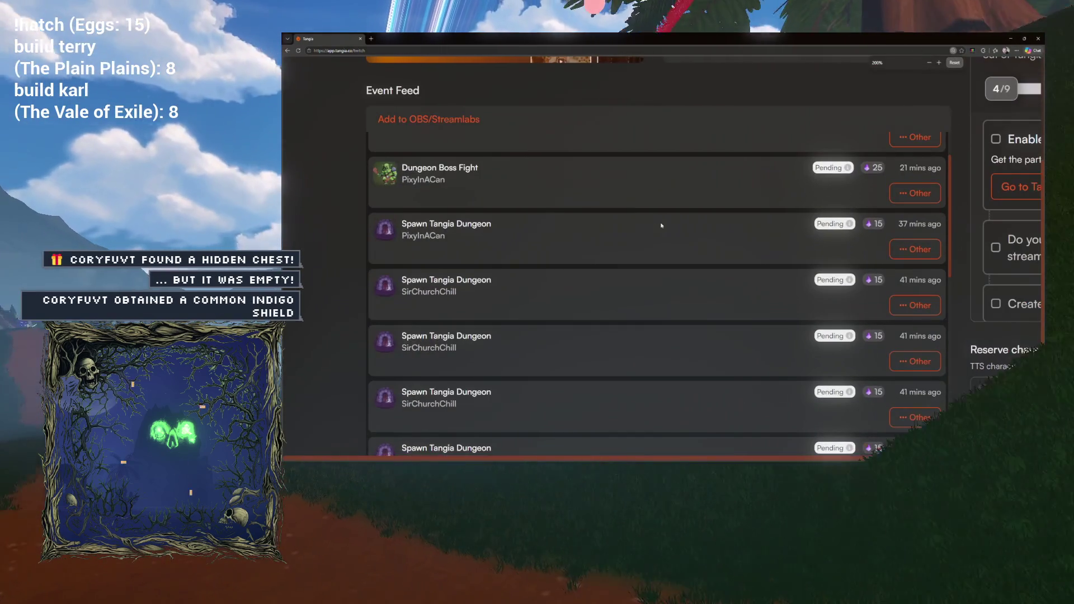
scroll(661, 225, down, 1)
scroll(661, 225, down, 10)
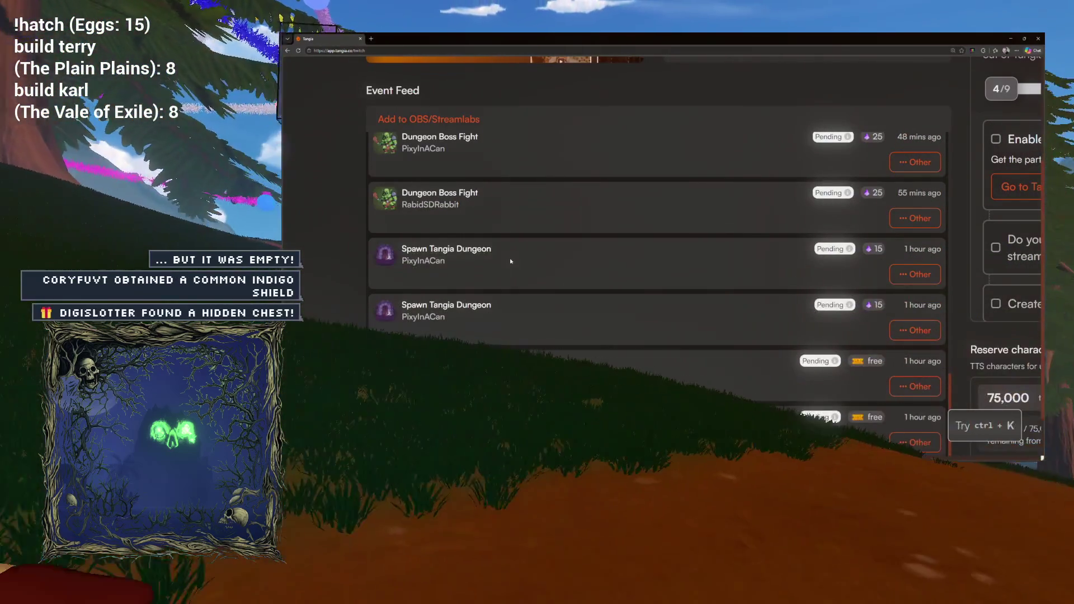
scroll(511, 260, up, 1)
scroll(511, 260, up, 6)
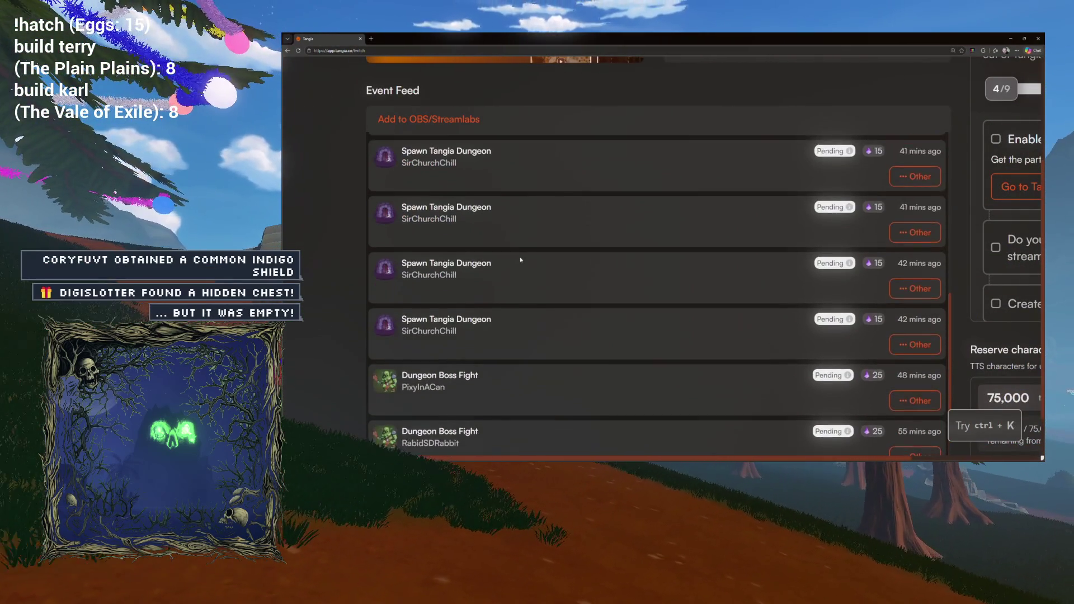
scroll(520, 260, up, 5)
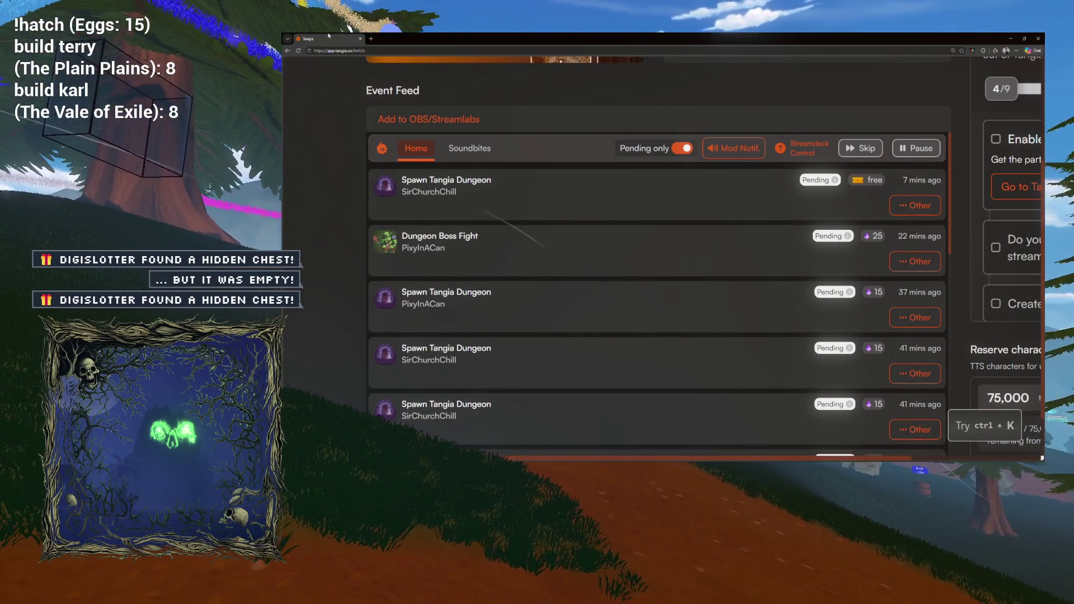
key(alt+Tab)
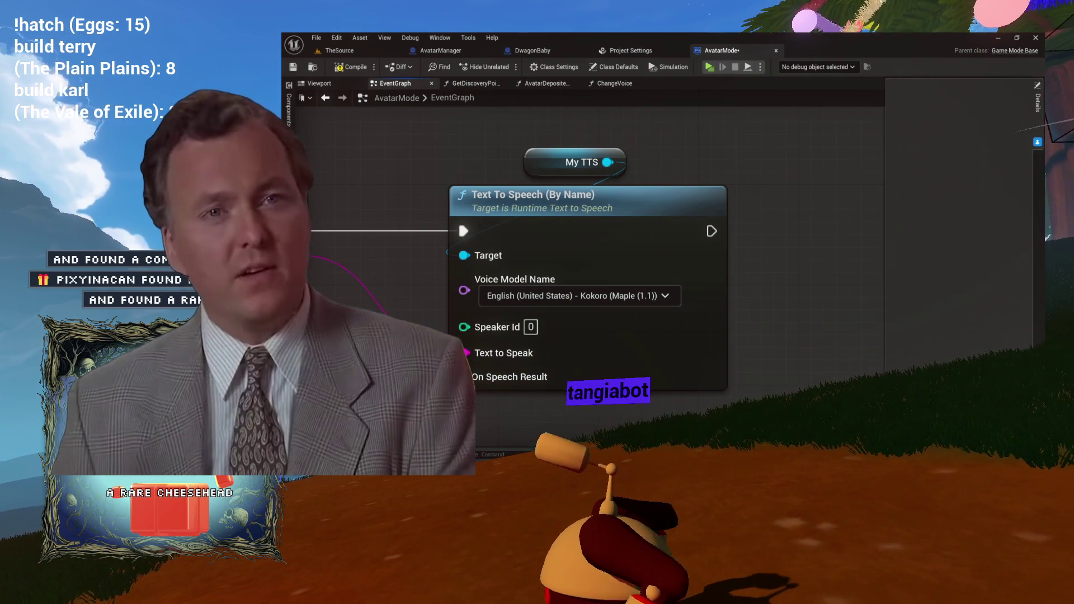
Pan to the TTSVoice node and select it to see its default voice in Details
drag(363, 275, 461, 256)
click(427, 318)
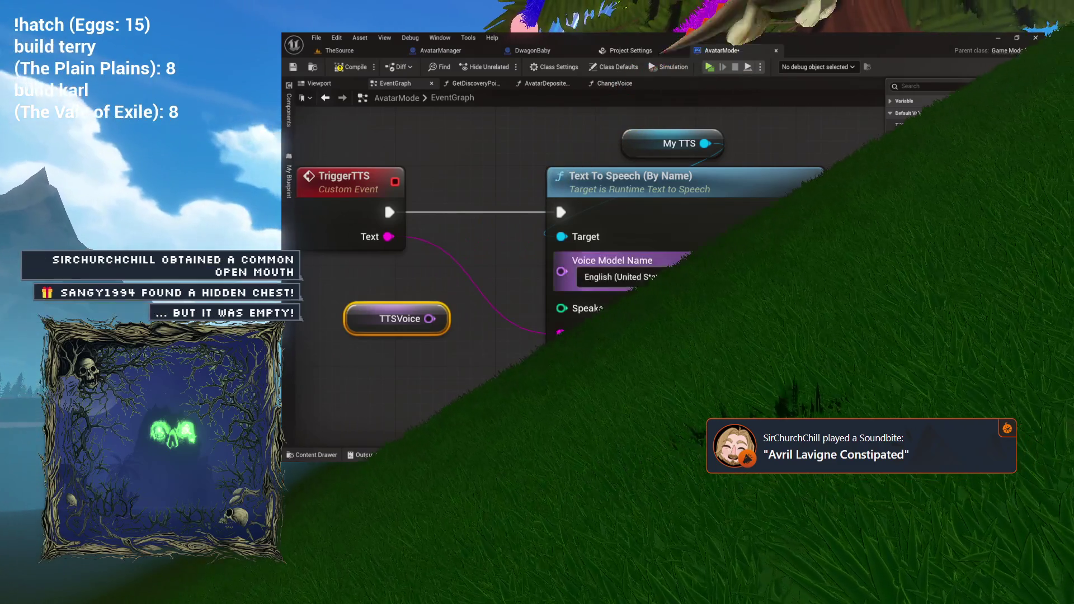
drag(376, 351, 471, 312)
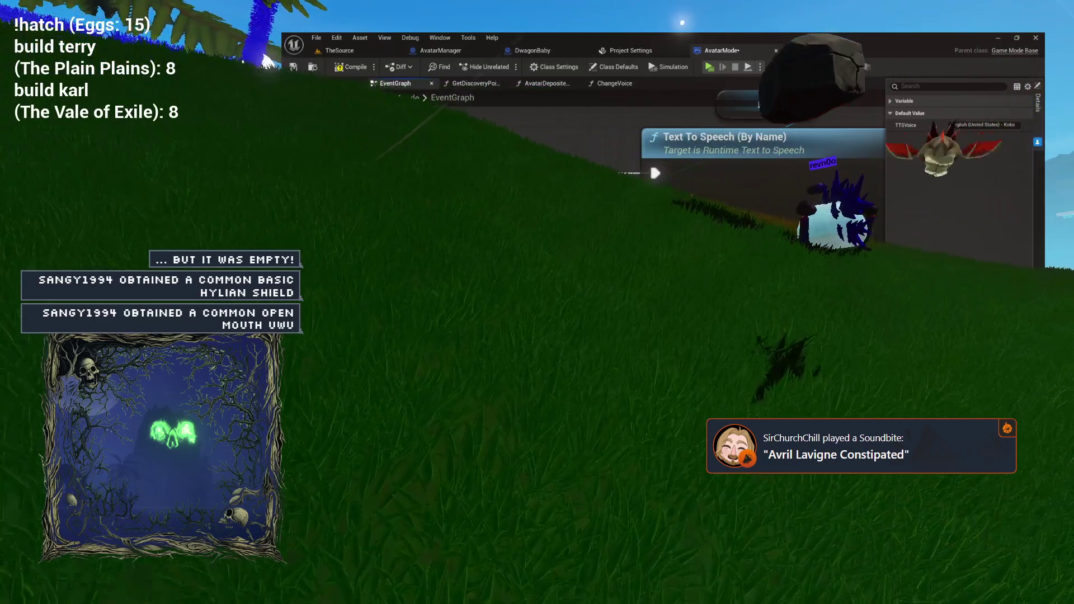
mouse_move(555, 257)
mouse_down()
mouse_move(597, 239)
mouse_move(645, 284)
mouse_move(693, 255)
mouse_move(795, 250)
mouse_move(460, 213)
mouse_move(683, 207)
mouse_move(714, 331)
mouse_move(542, 219)
mouse_move(591, 248)
mouse_move(570, 266)
mouse_move(680, 287)
mouse_move(600, 367)
mouse_move(492, 318)
mouse_move(714, 336)
mouse_move(604, 328)
mouse_move(727, 354)
mouse_move(429, 395)
mouse_move(682, 351)
mouse_move(411, 361)
mouse_move(735, 361)
mouse_move(627, 348)
mouse_up()
drag(593, 356, 588, 340)
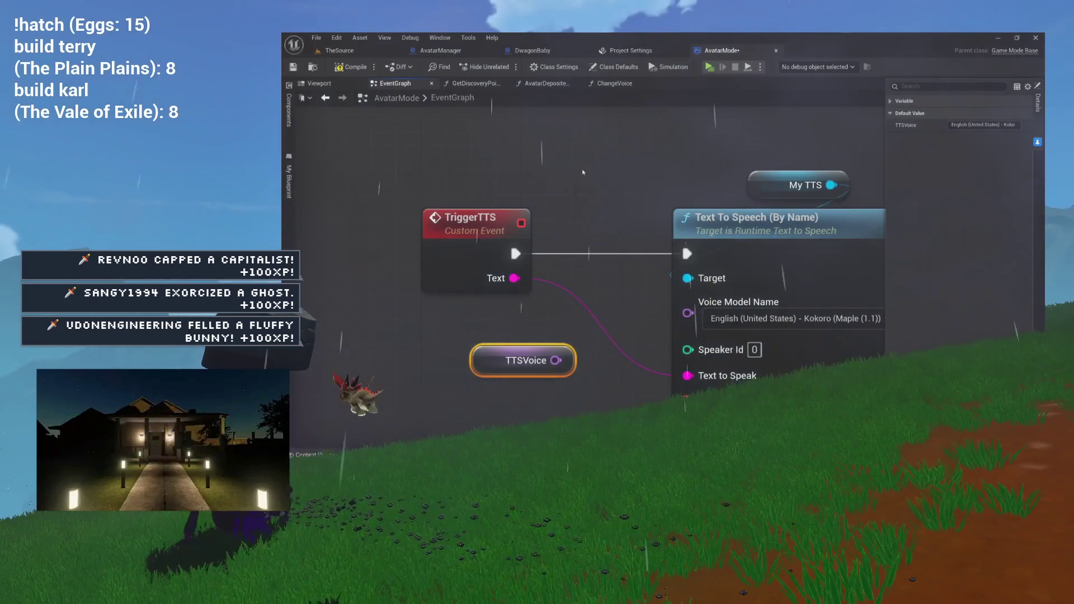
Center the Text To Speech node, review its voice model list, and bring TriggerTTS into view
drag(583, 172, 410, 154)
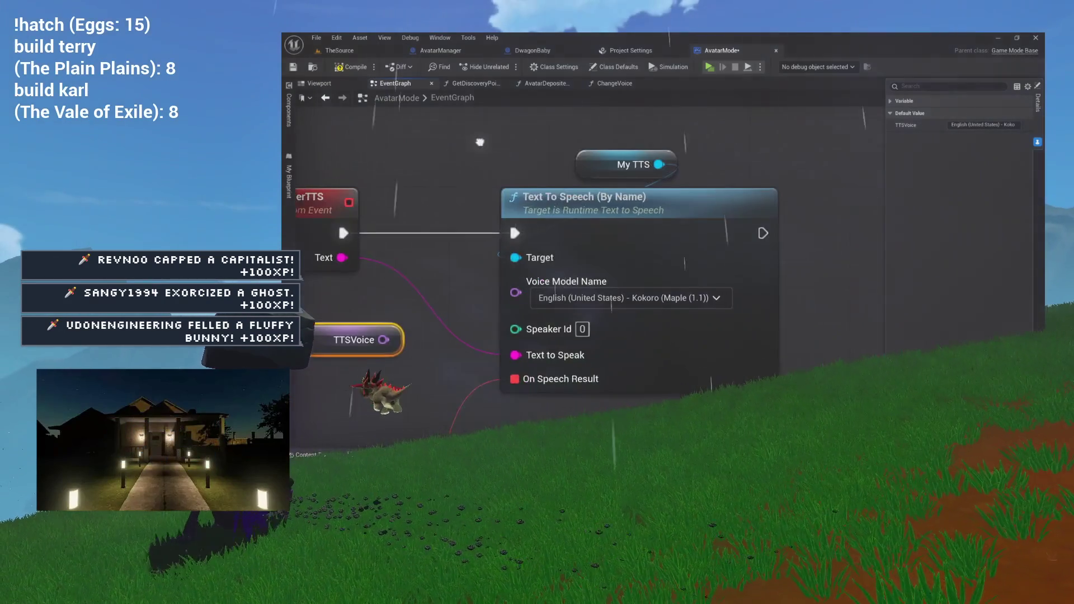
click(571, 300)
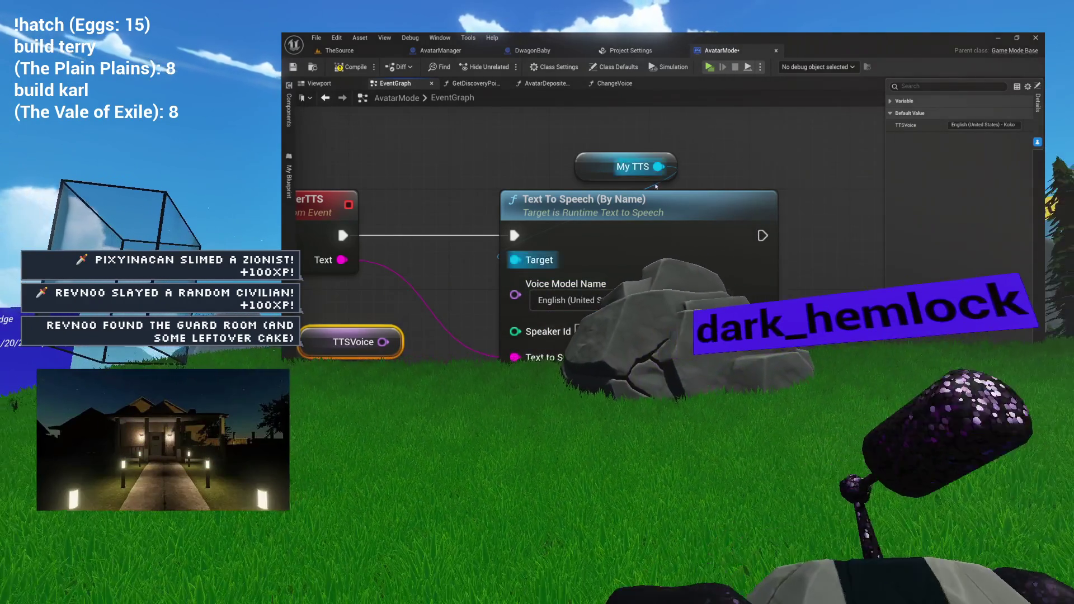
drag(407, 232, 552, 185)
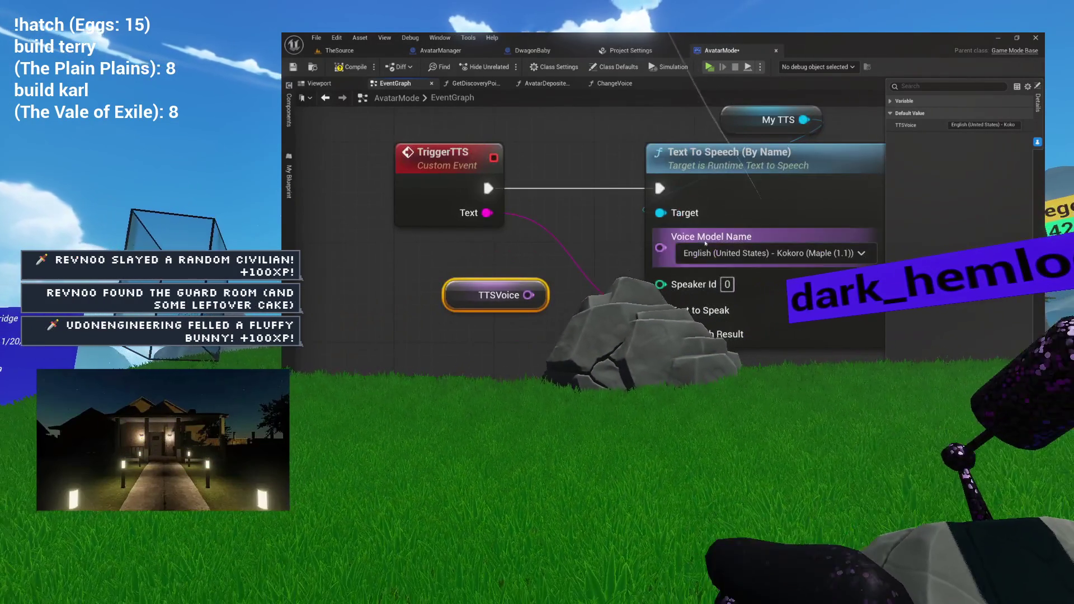
Check TTSVoice's default voice in Details and move the TTSVoice node beside Voice Model Name
click(979, 126)
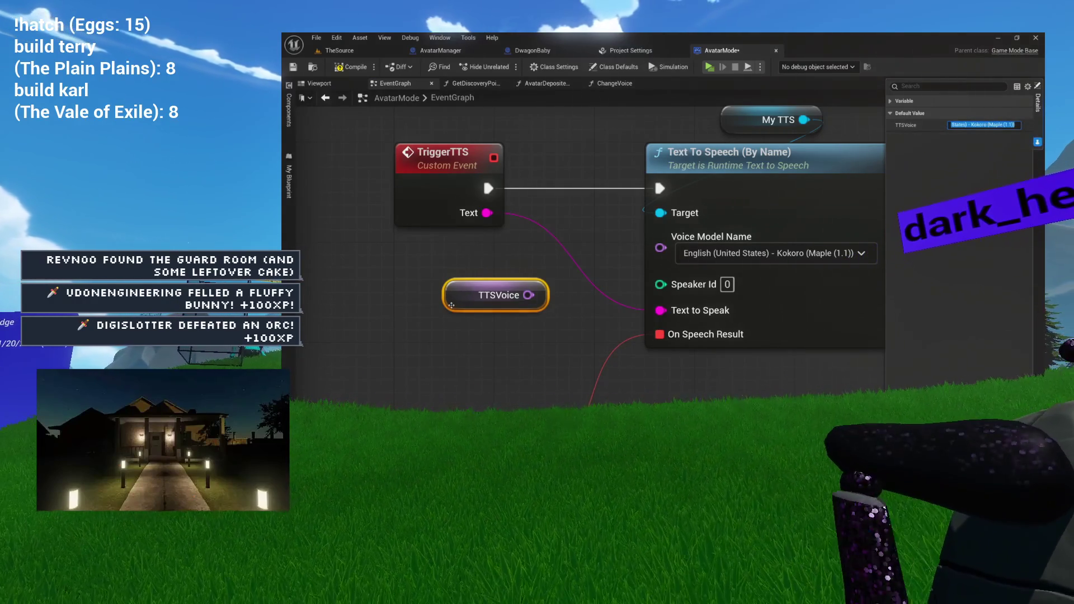
drag(451, 305, 414, 323)
drag(475, 285, 479, 282)
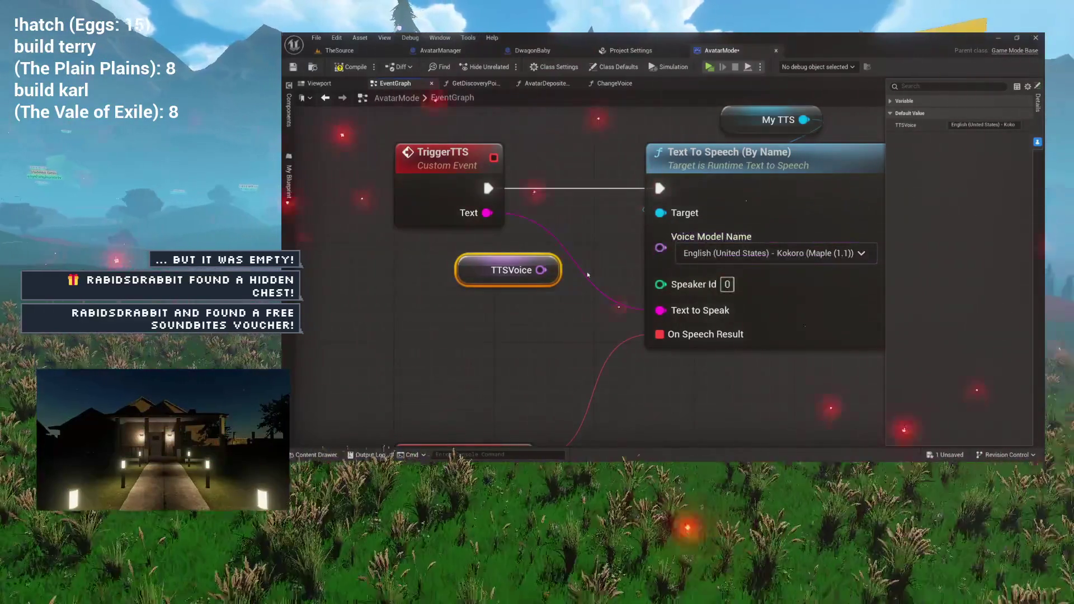
Reframe the Text To Speech node and move the TTSVoice node to its left
drag(603, 264, 518, 266)
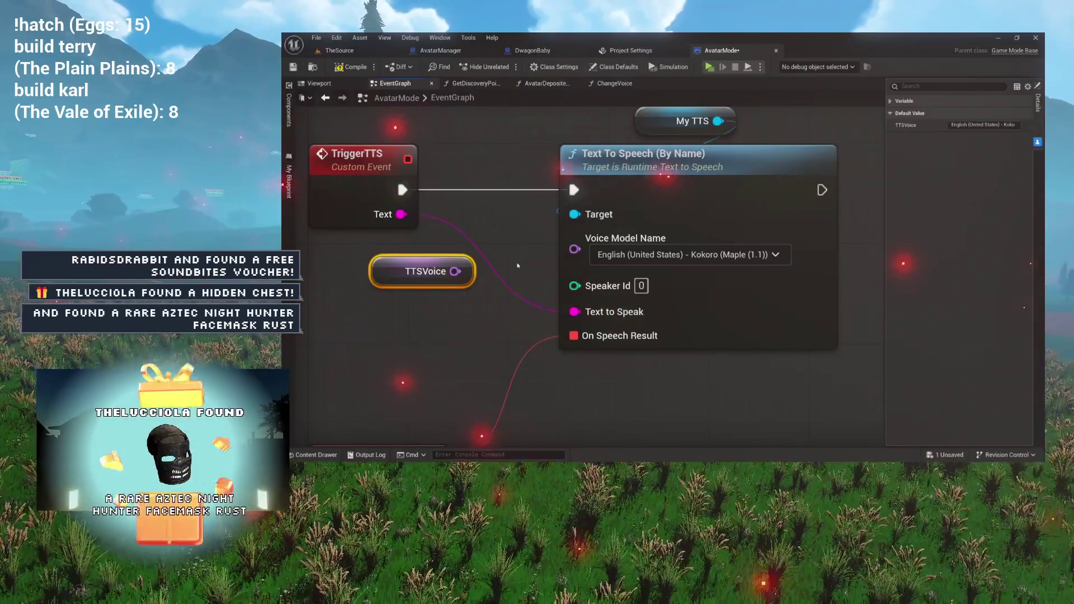
drag(500, 258, 516, 249)
mouse_move(410, 274)
mouse_down()
mouse_move(437, 274)
mouse_move(385, 274)
mouse_move(429, 267)
mouse_up()
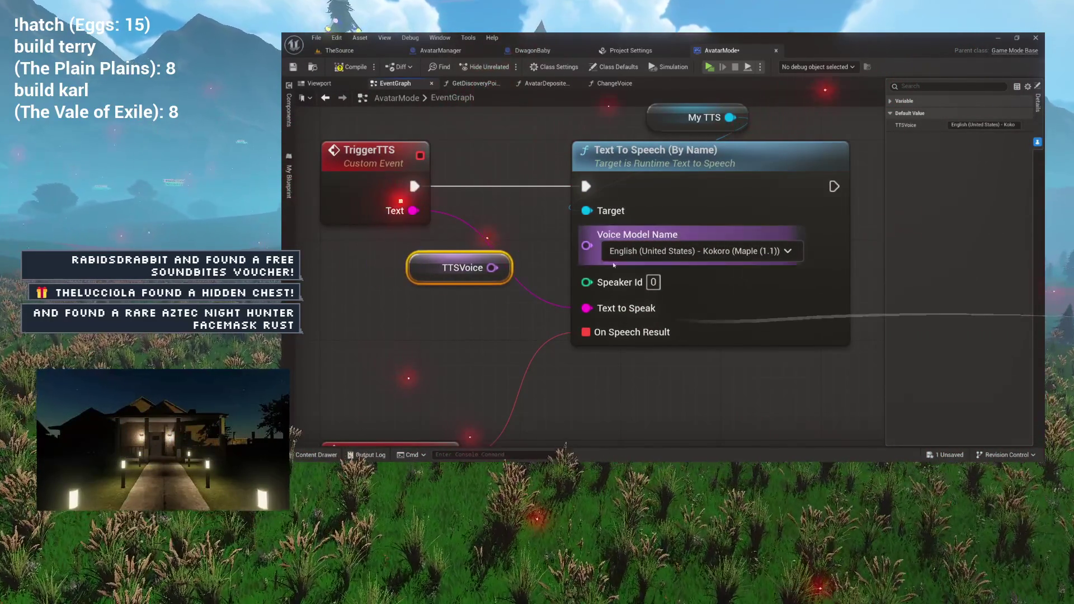
click(702, 251)
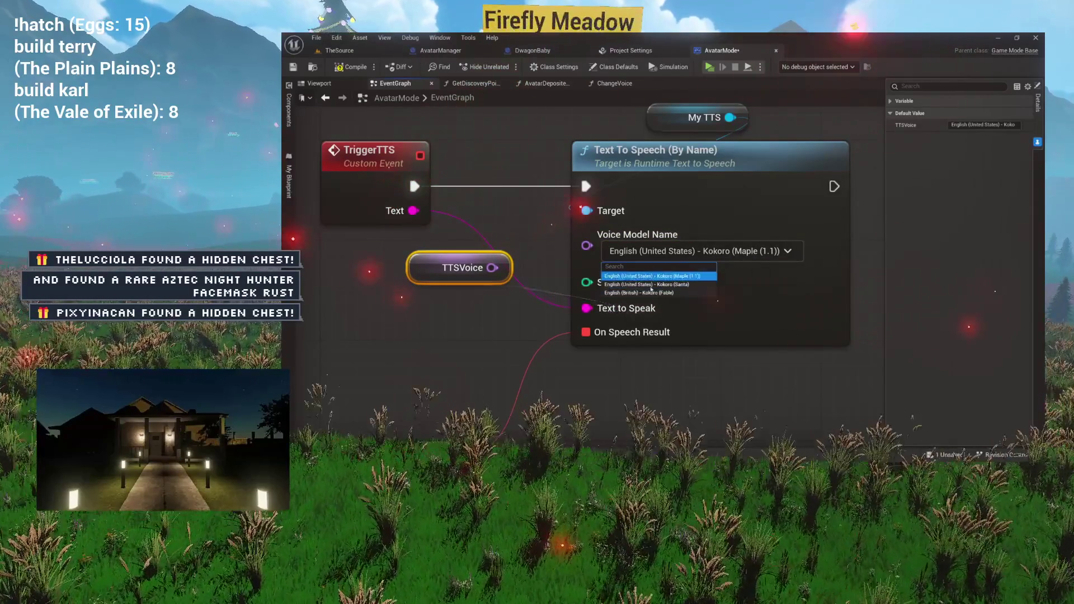
drag(537, 269, 405, 284)
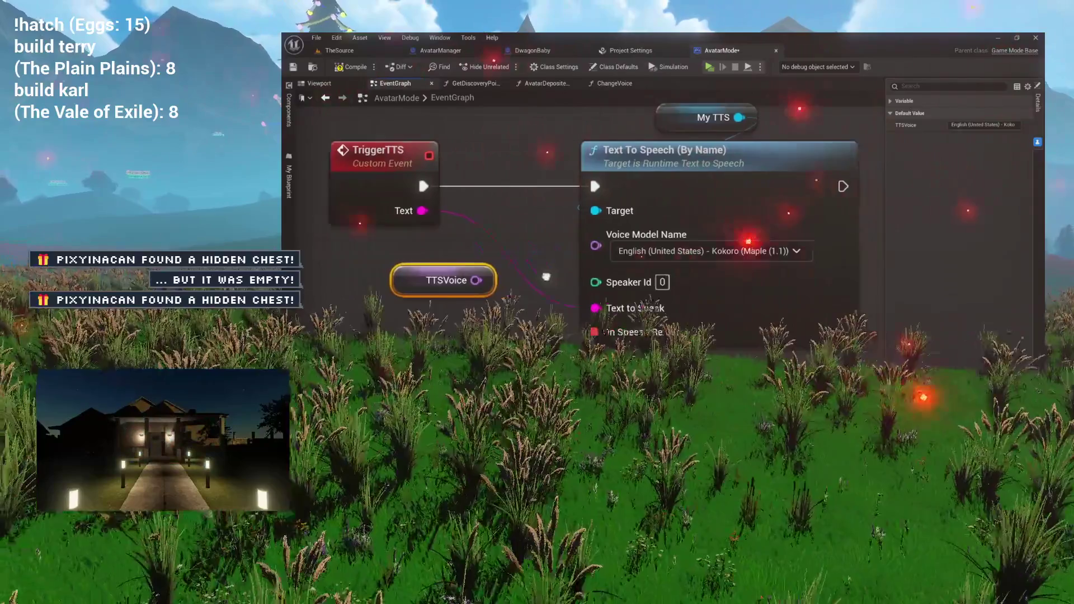
mouse_move(488, 276)
mouse_down()
mouse_move(417, 275)
mouse_move(527, 230)
mouse_up()
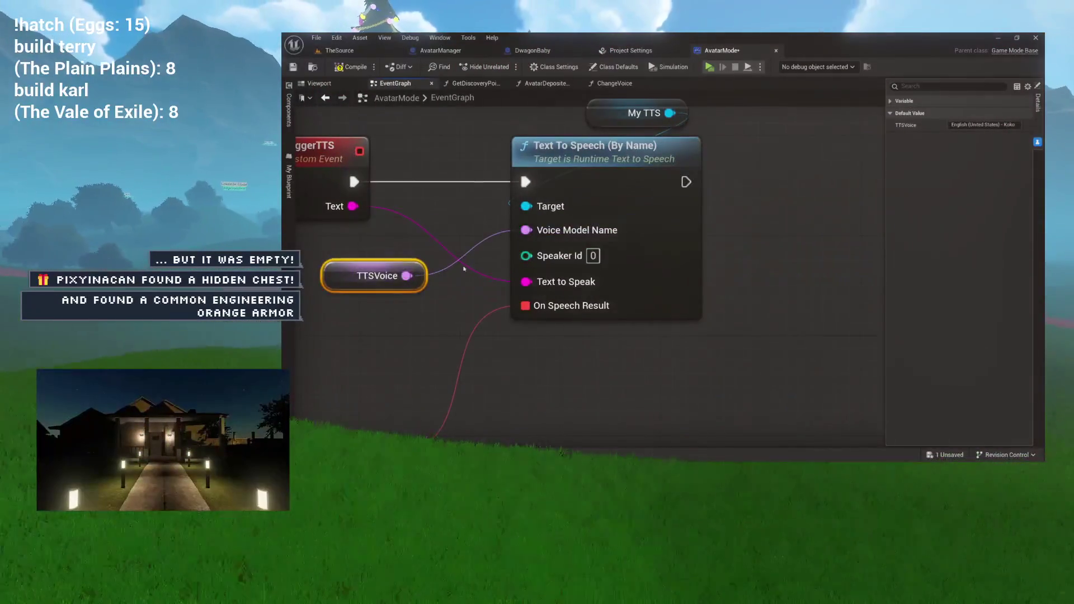
Break the TTSVoice wire, choose English (United States) - Kokoro (Santa), then rewire TTSVoice into Voice Model Name
alt+click(564, 235)
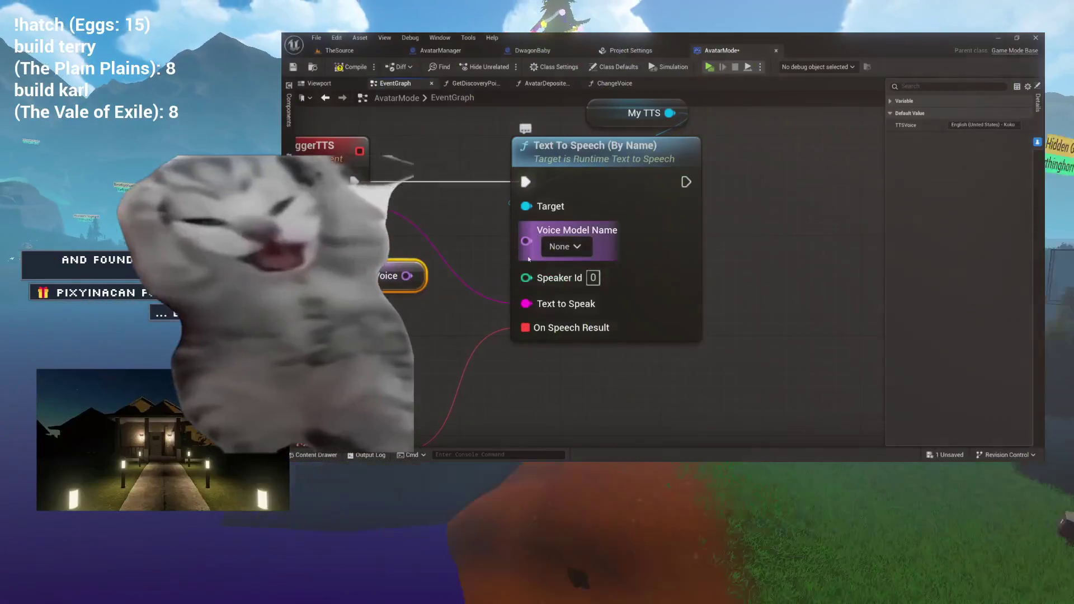
click(564, 247)
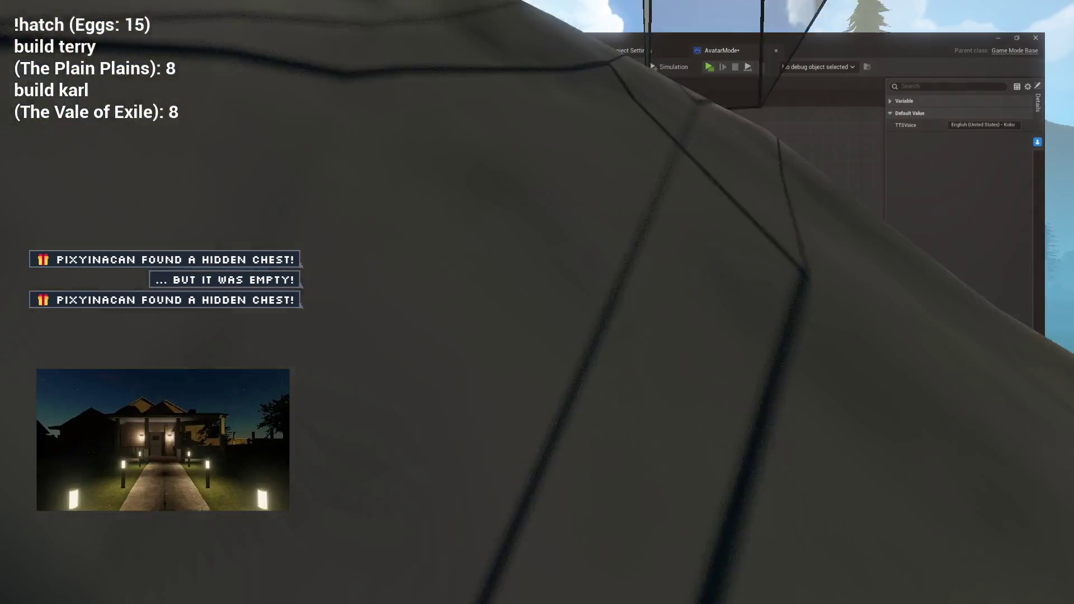
click(626, 344)
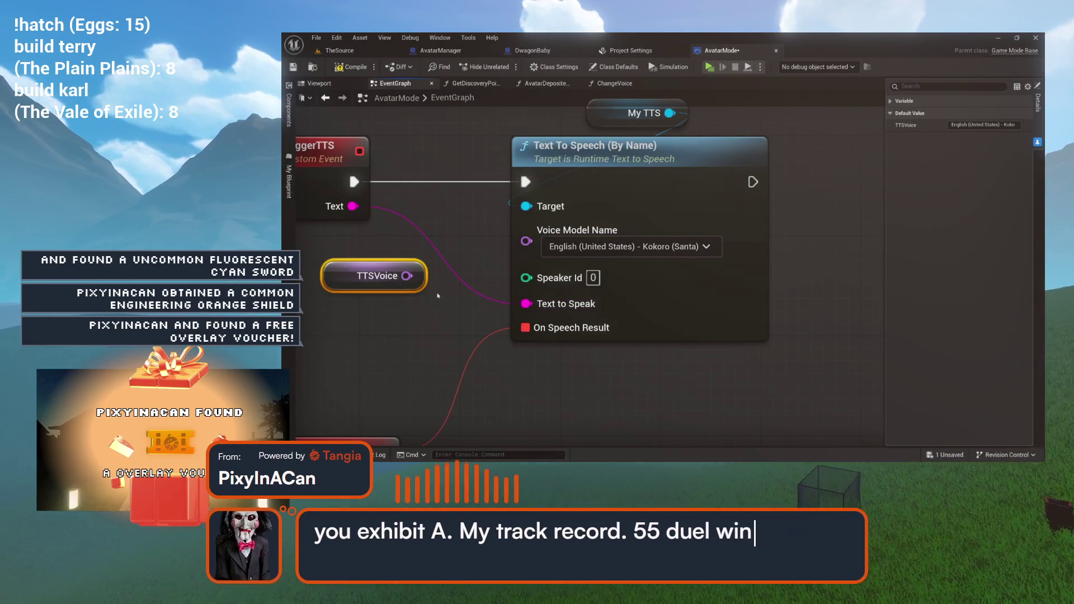
drag(536, 260, 536, 259)
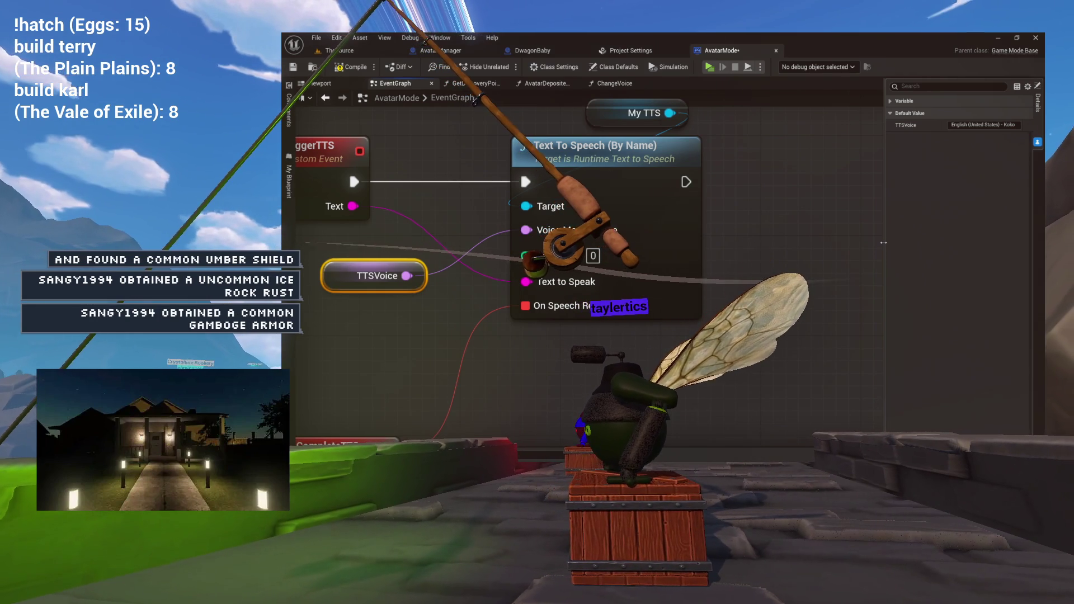
Pan the graph so the TriggerTTS and OnCompleteTTS nodes are fully visible
drag(832, 213, 739, 216)
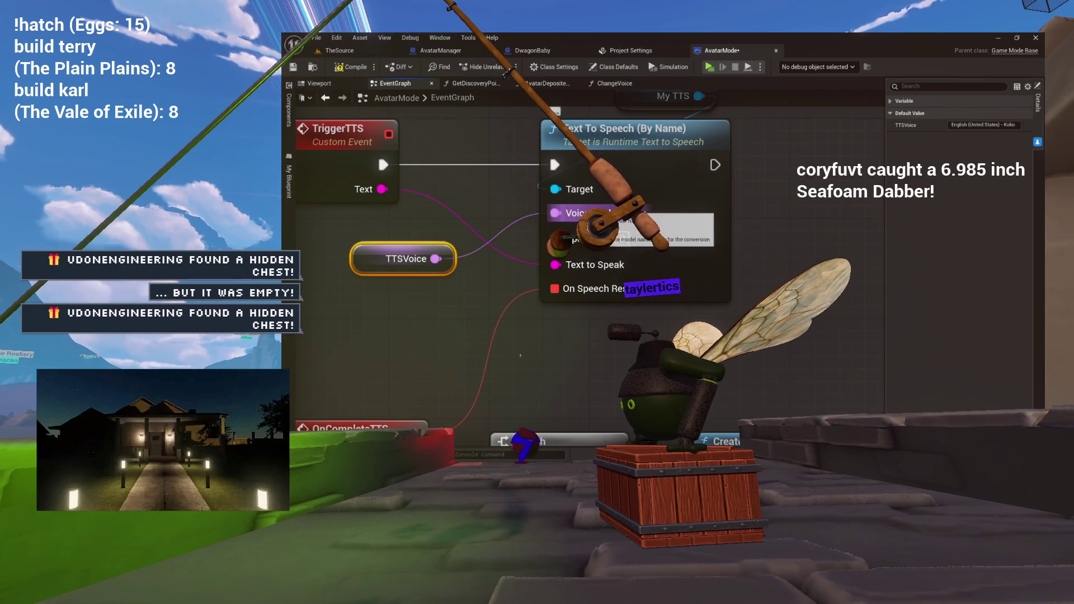
Unhook TTSVoice and set Voice Model Name to English (British) - Kokoro (Fable)
alt+click(555, 212)
click(596, 229)
click(596, 271)
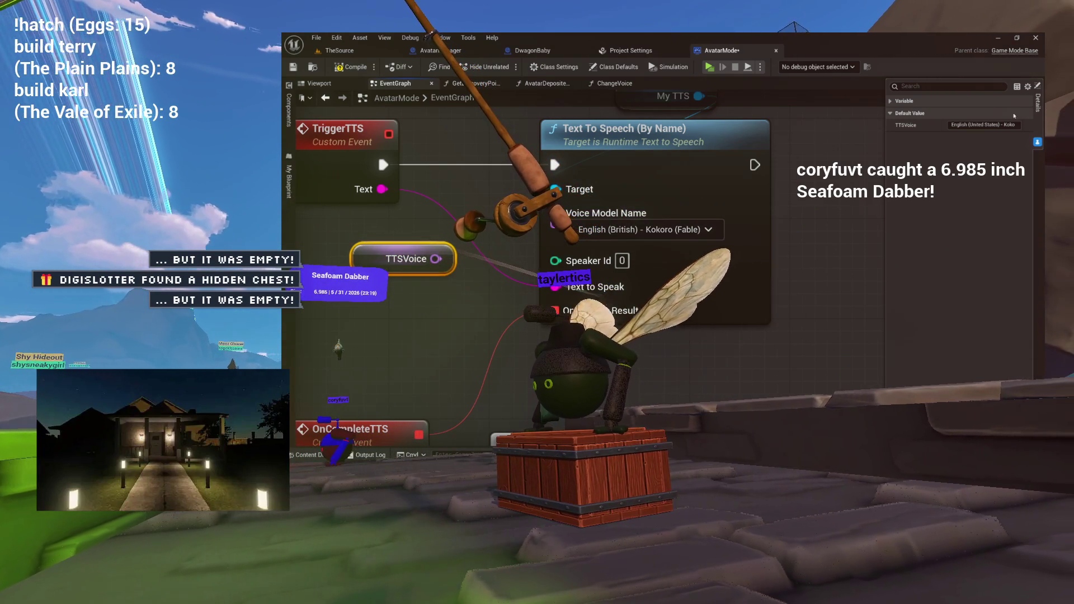
Inspect the end of TTSVoice's default voice name in Details, then clear the selection
click(984, 125)
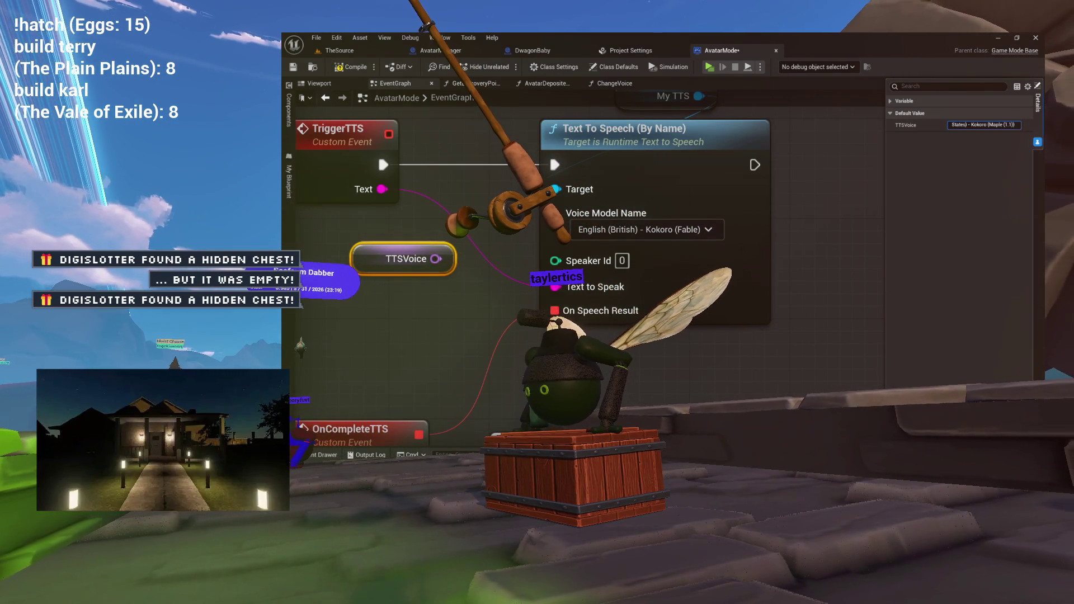
key(End)
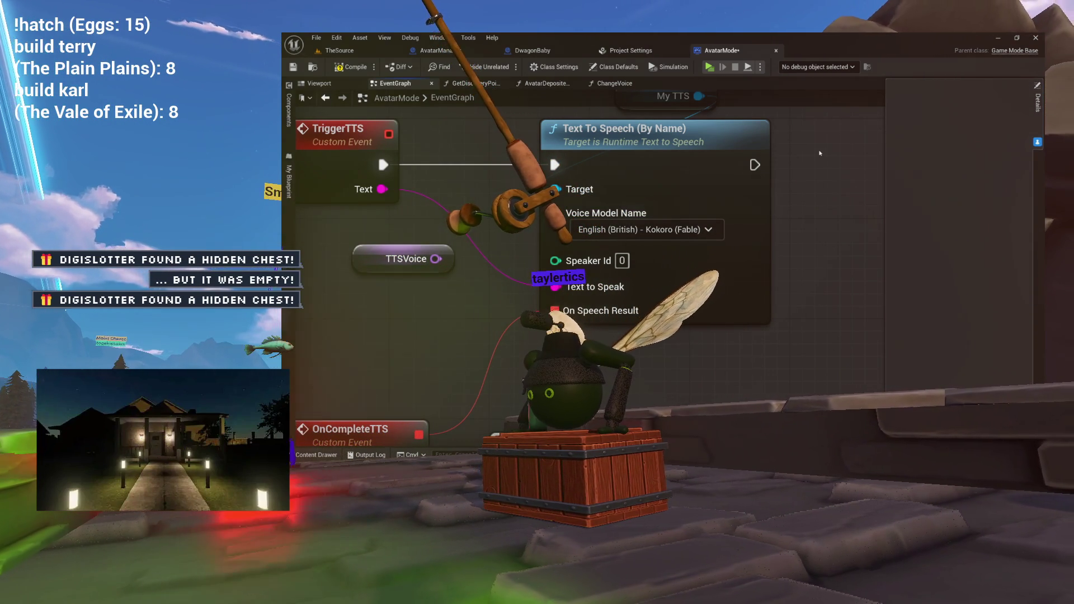
drag(396, 168, 452, 168)
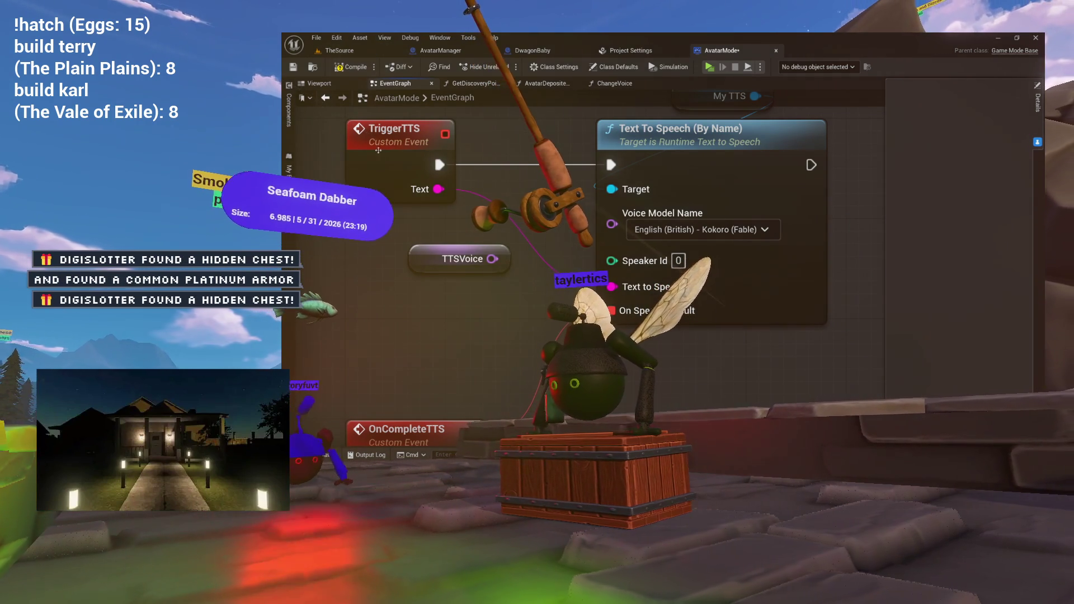
right_click(401, 303)
Search actions for 'runtime' and 'tts', then add a Get Downloaded Voice Model Names node
text(runtime)
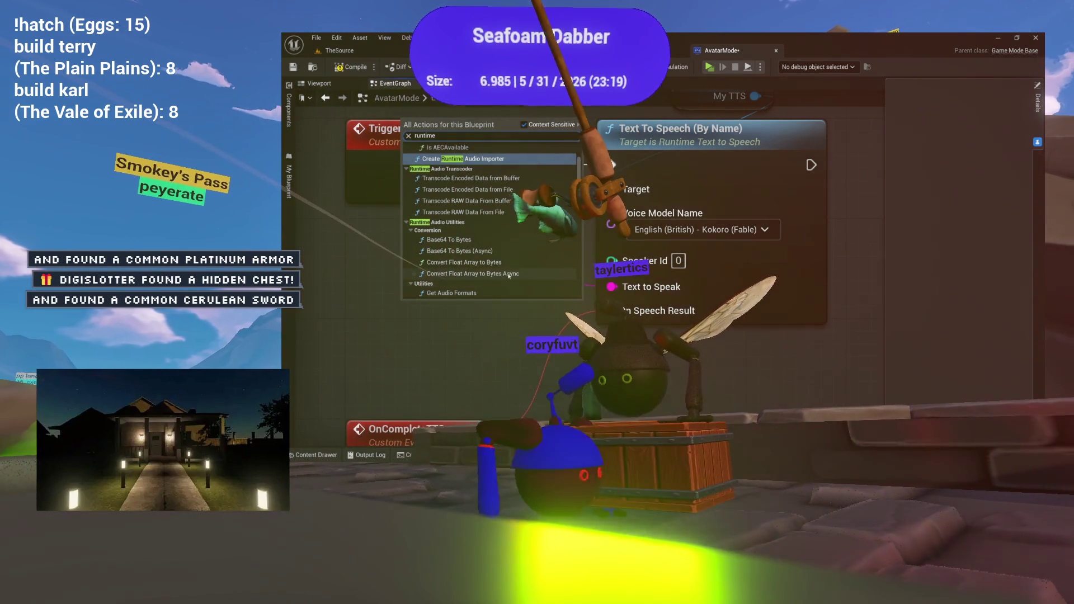
scroll(509, 276, up, 3)
scroll(506, 269, up, 5)
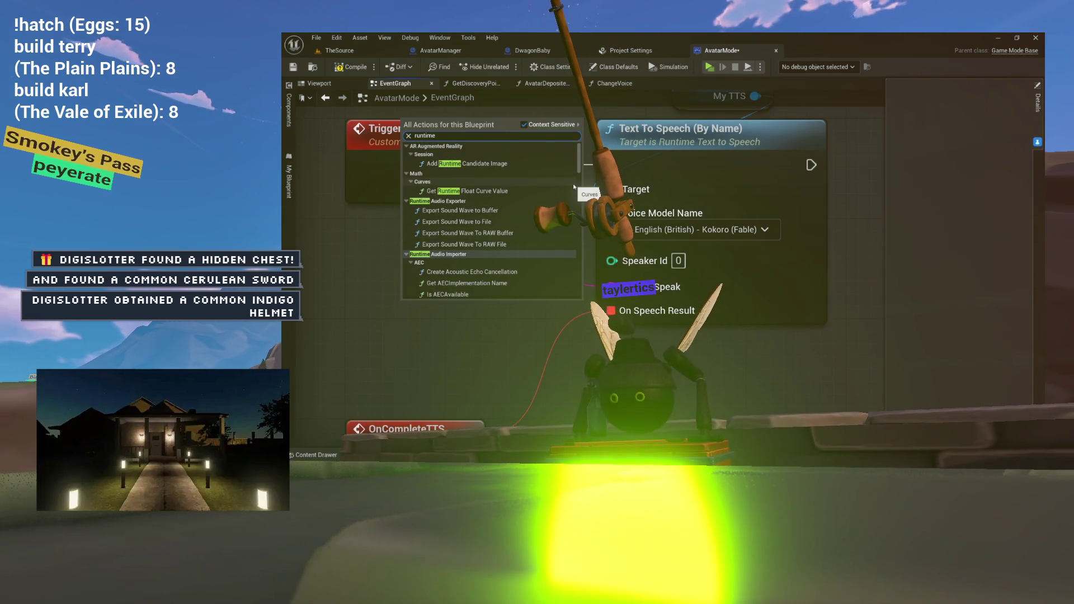
text(tts)
key(BackSpace)
key(BackSpace)
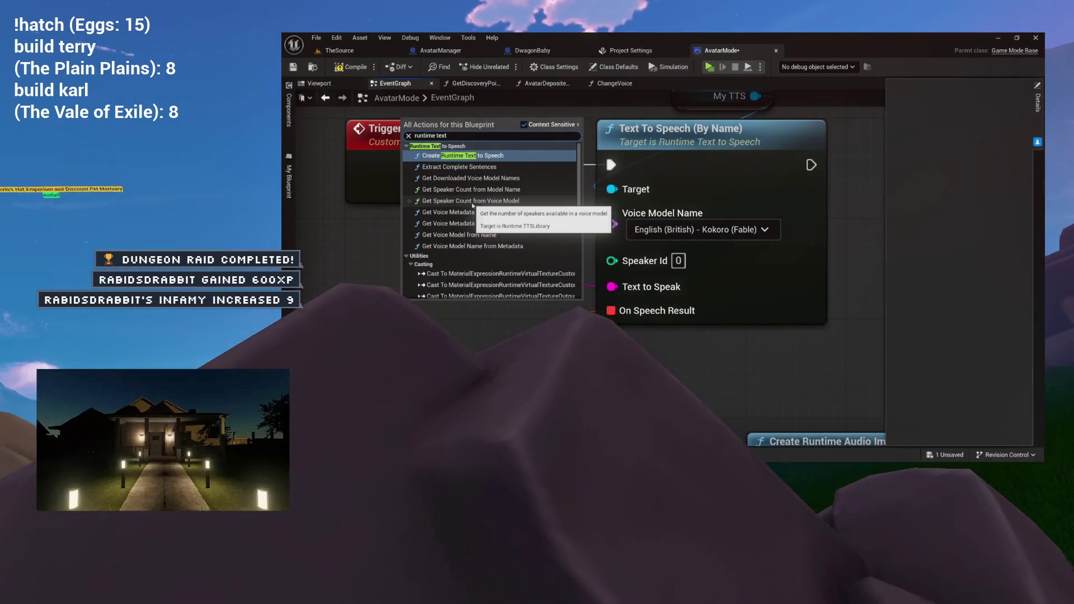
click(455, 178)
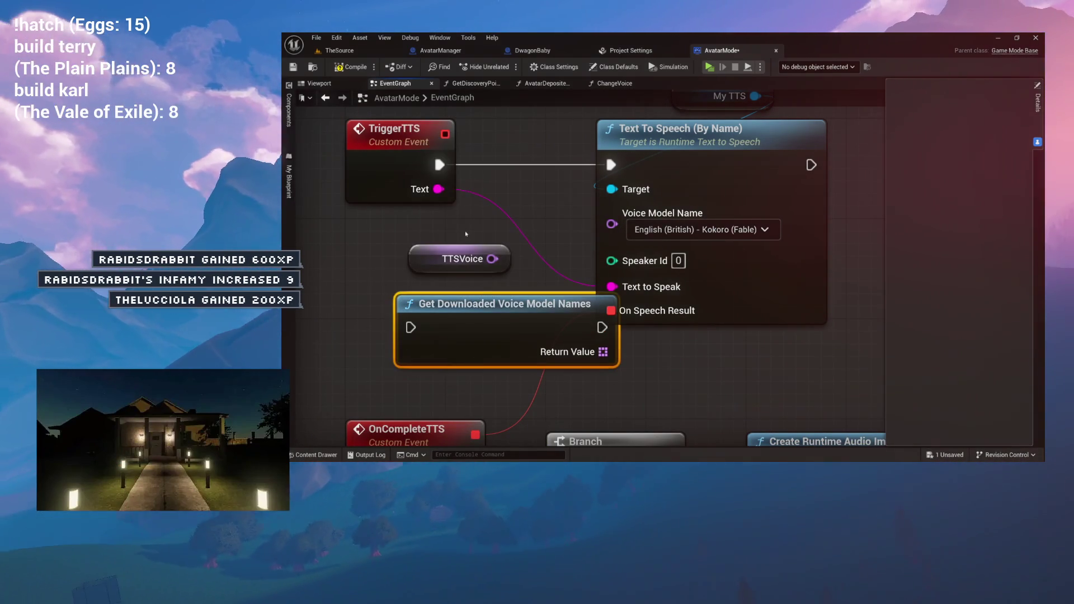
Move the voice-names node aside and reconnect TTSVoice to Text To Speech's Voice Model Name
mouse_move(511, 319)
mouse_down()
mouse_move(436, 332)
mouse_move(410, 269)
mouse_move(410, 306)
mouse_move(456, 294)
mouse_move(420, 316)
mouse_up()
drag(492, 259, 632, 232)
drag(432, 150, 543, 125)
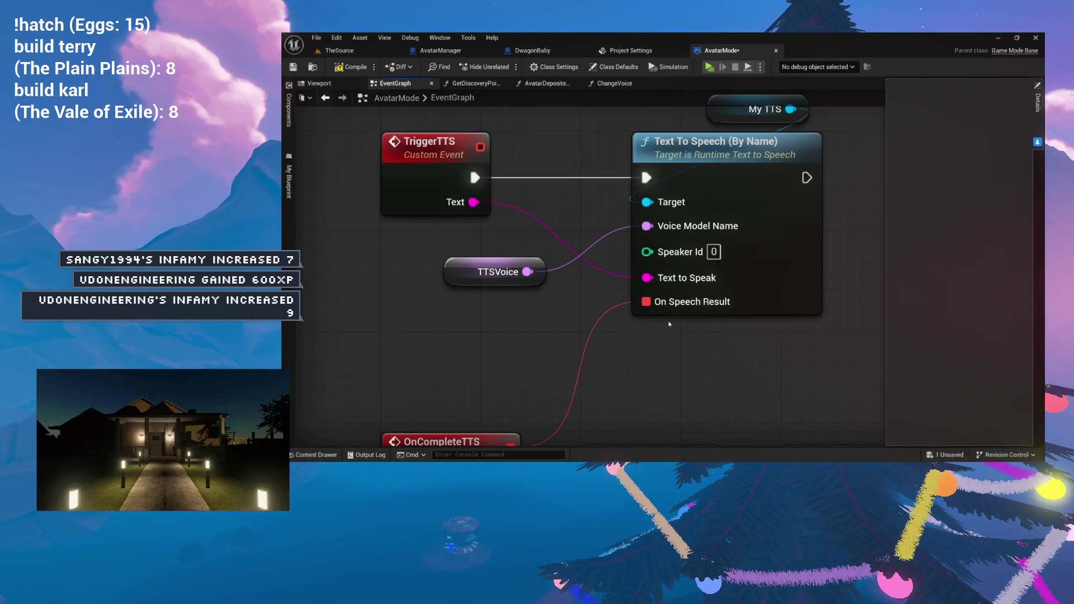
drag(469, 163, 436, 170)
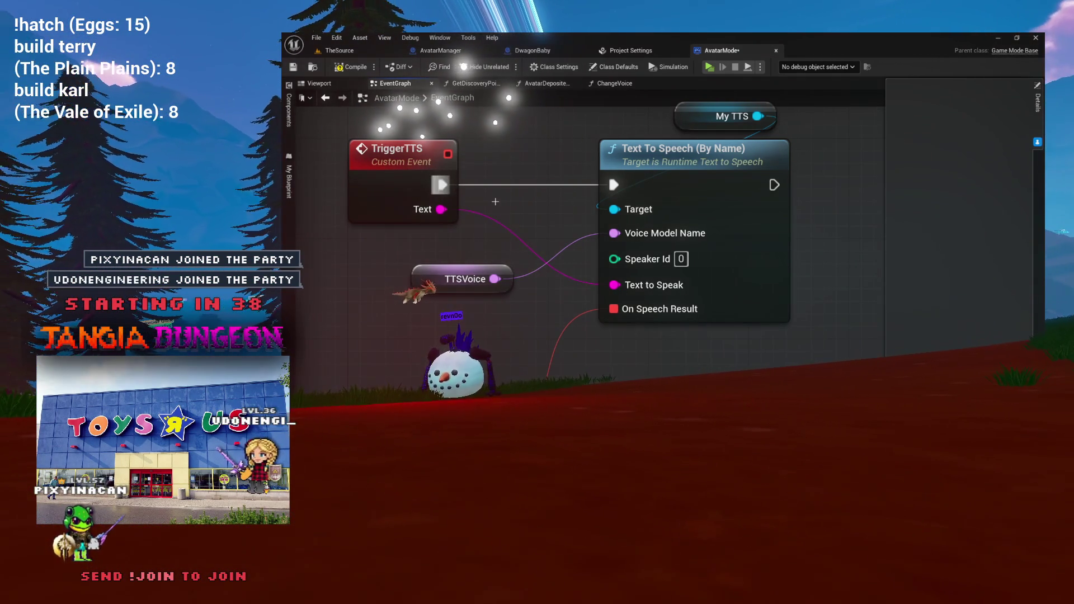
drag(367, 177, 416, 169)
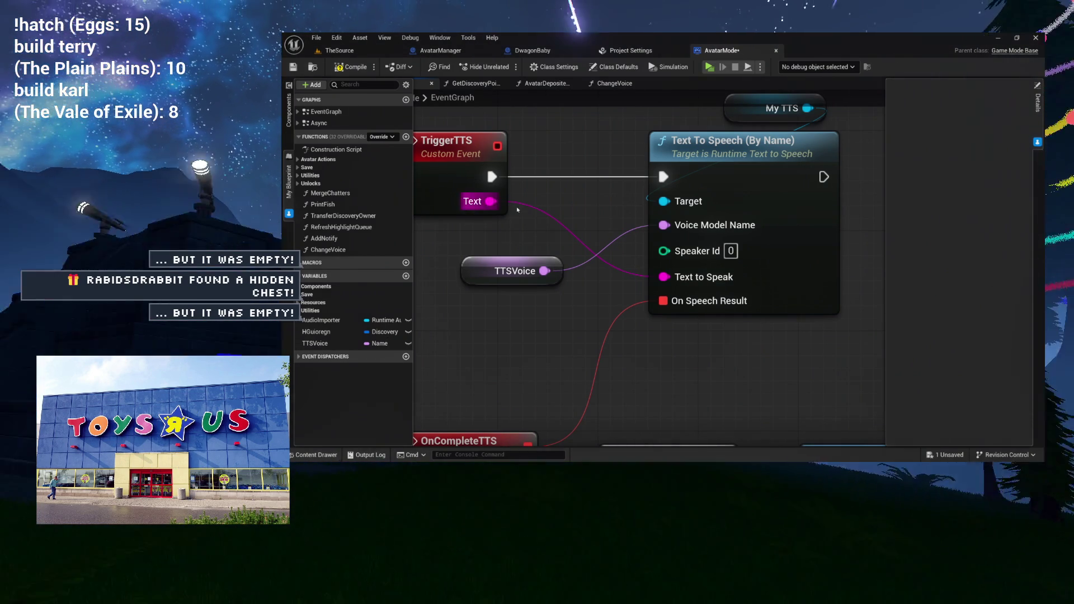
Adjust the Event Graph view and add a NewFunction to the AvatarMode blueprint
mouse_move(590, 209)
mouse_down()
mouse_move(591, 235)
mouse_move(667, 221)
mouse_up()
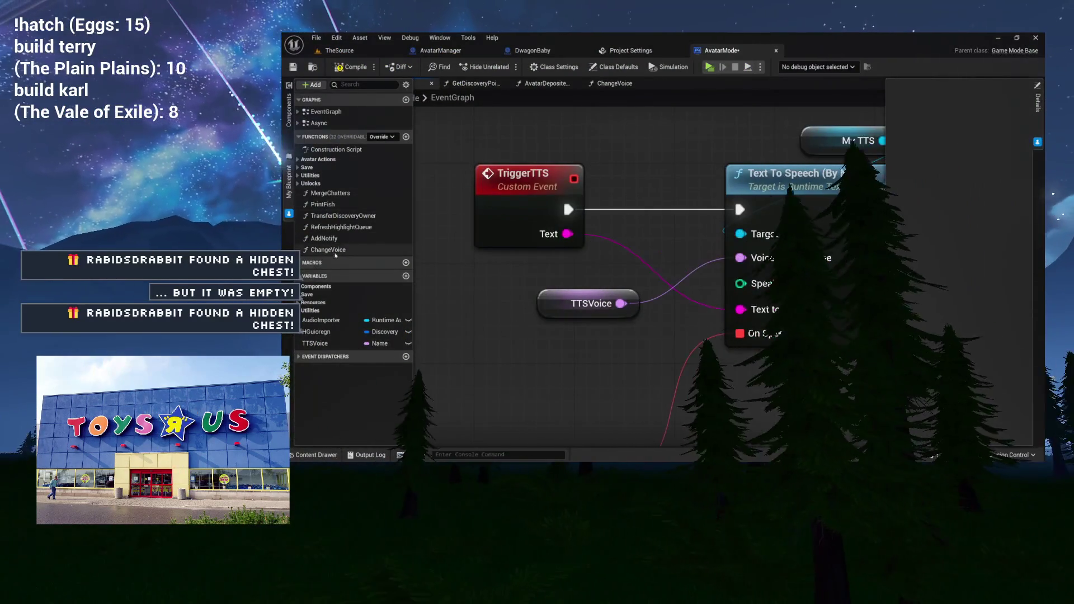
drag(529, 261, 457, 257)
drag(529, 262, 563, 267)
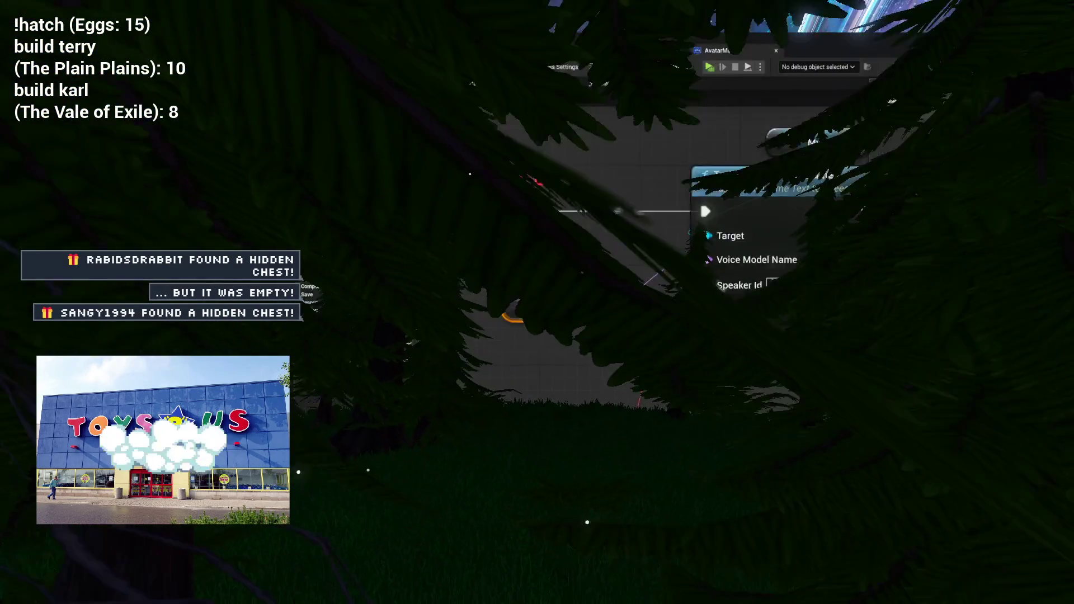
drag(866, 139, 900, 98)
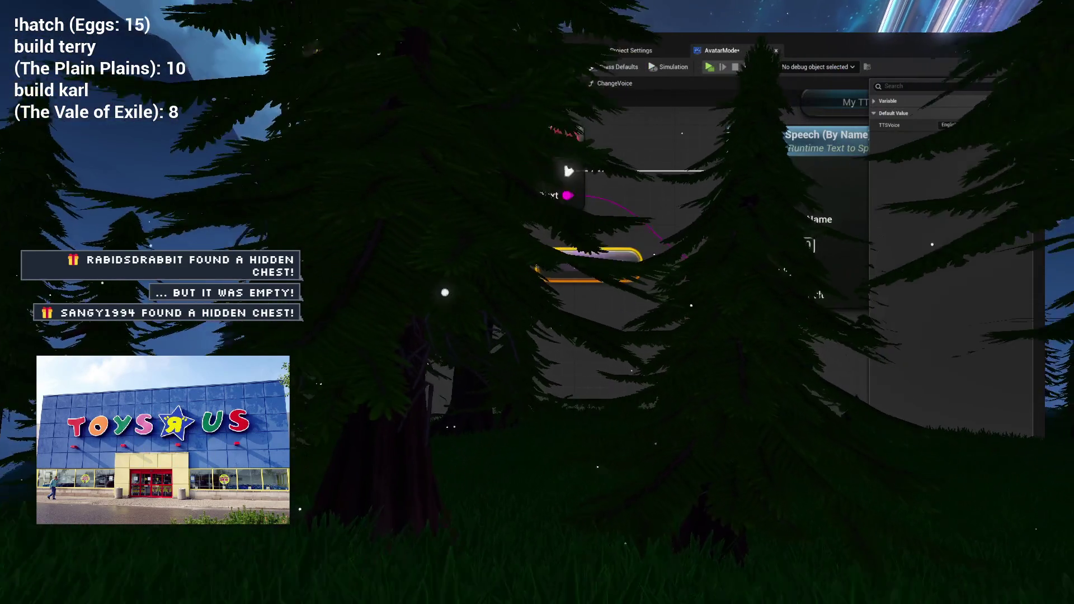
click(406, 136)
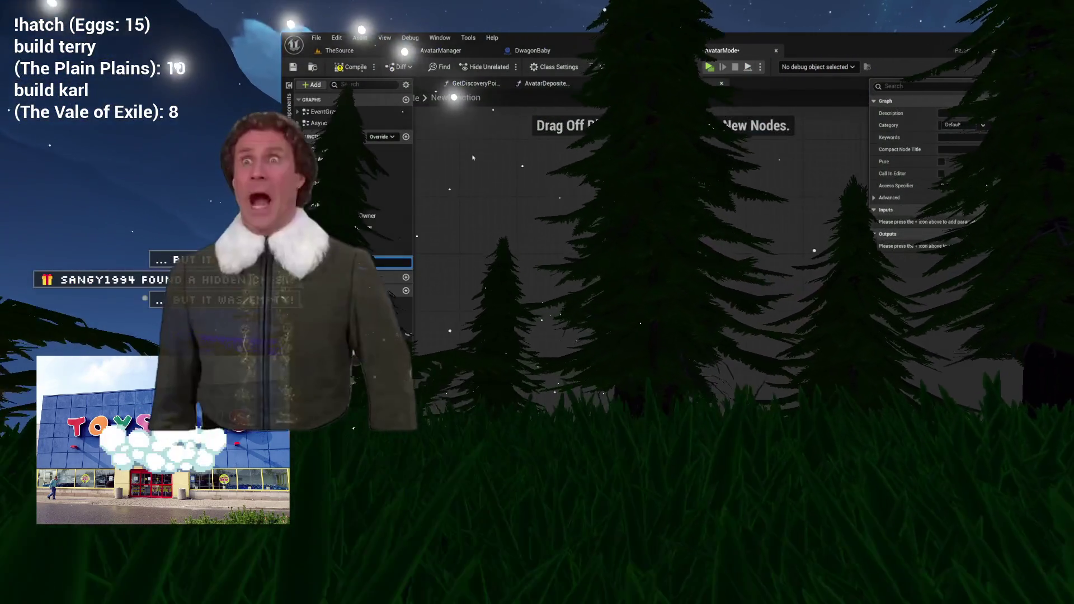
Enter 'ChangeVoice', then delete the leftover empty NewFunction
text(ChangeVoice)
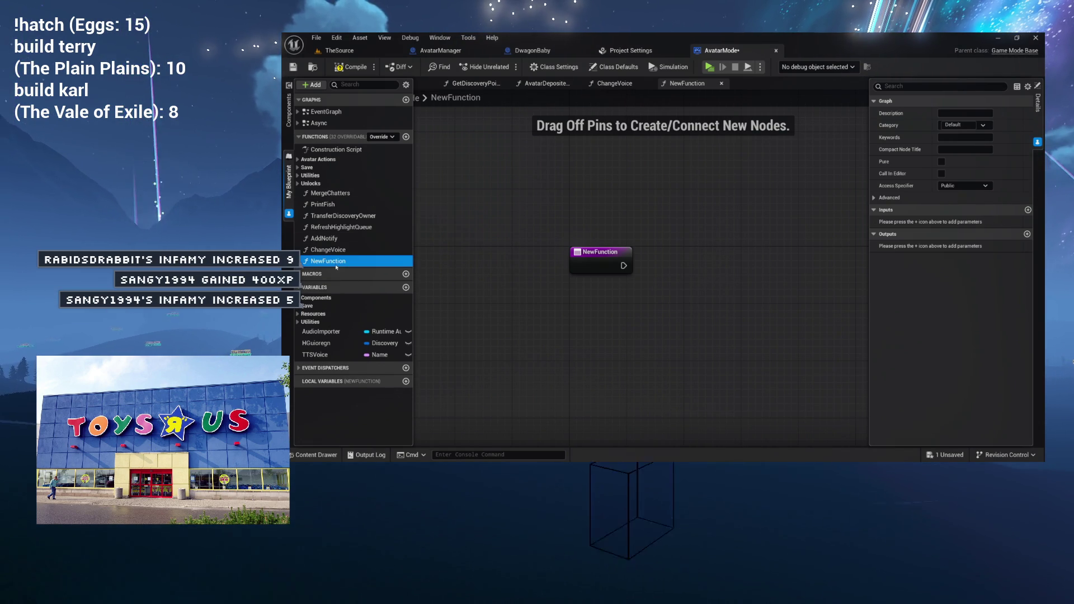
key(Delete)
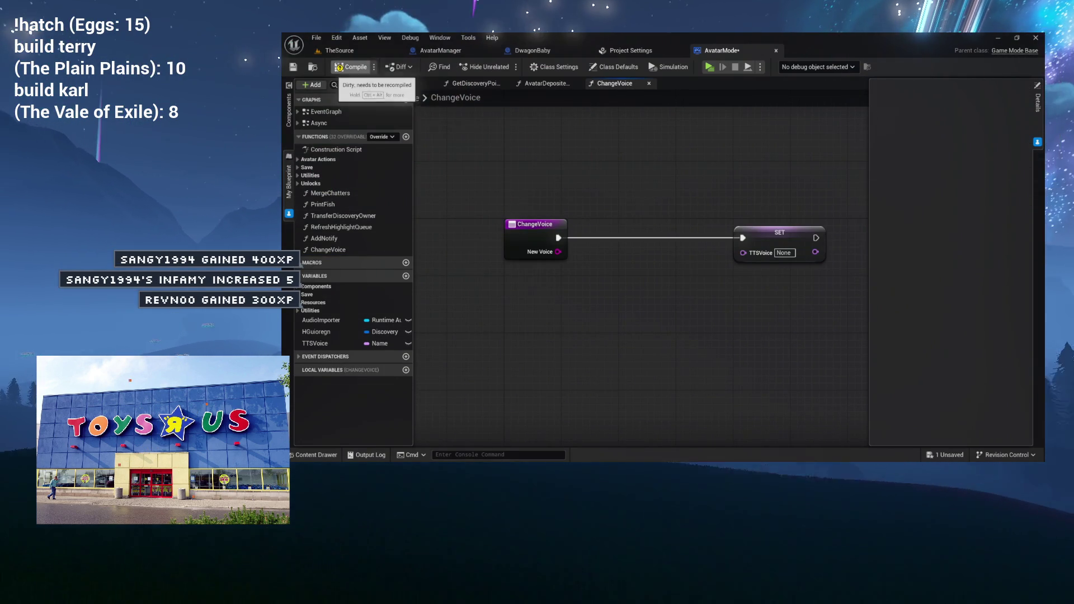
Compile and save AvatarMode, then paste a Get Downloaded Voice Model Names node above SET
click(354, 67)
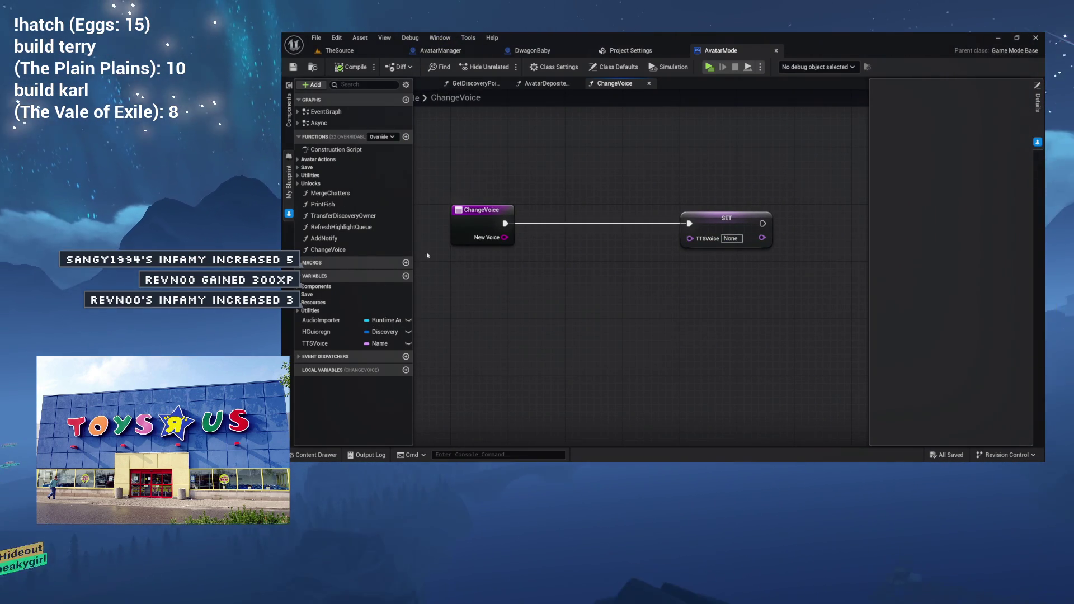
key(ctrl+v)
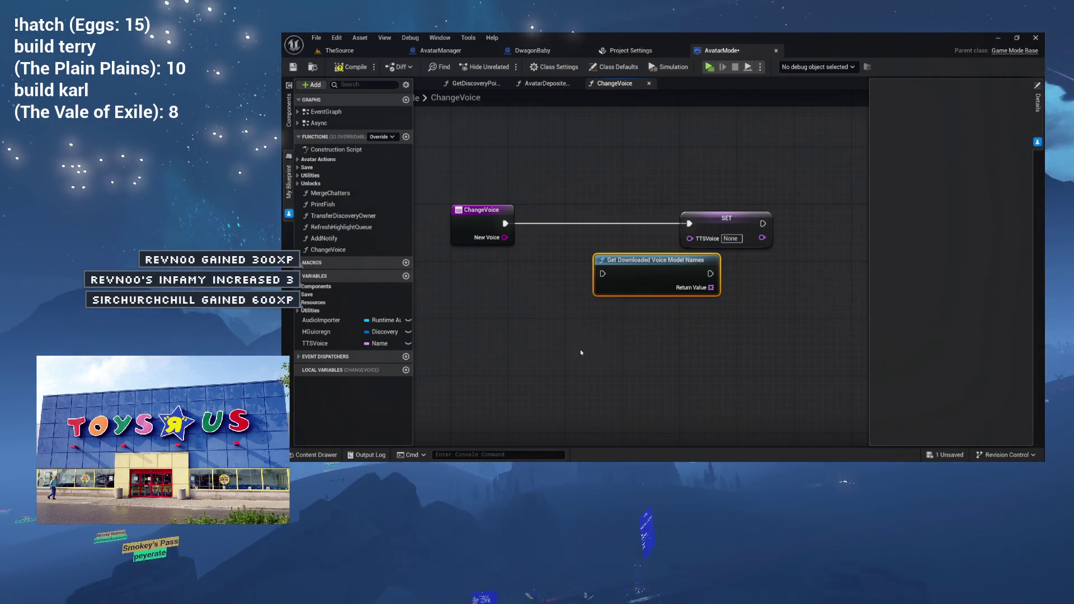
mouse_move(650, 275)
mouse_down()
mouse_move(671, 259)
mouse_move(646, 205)
mouse_move(617, 184)
mouse_up()
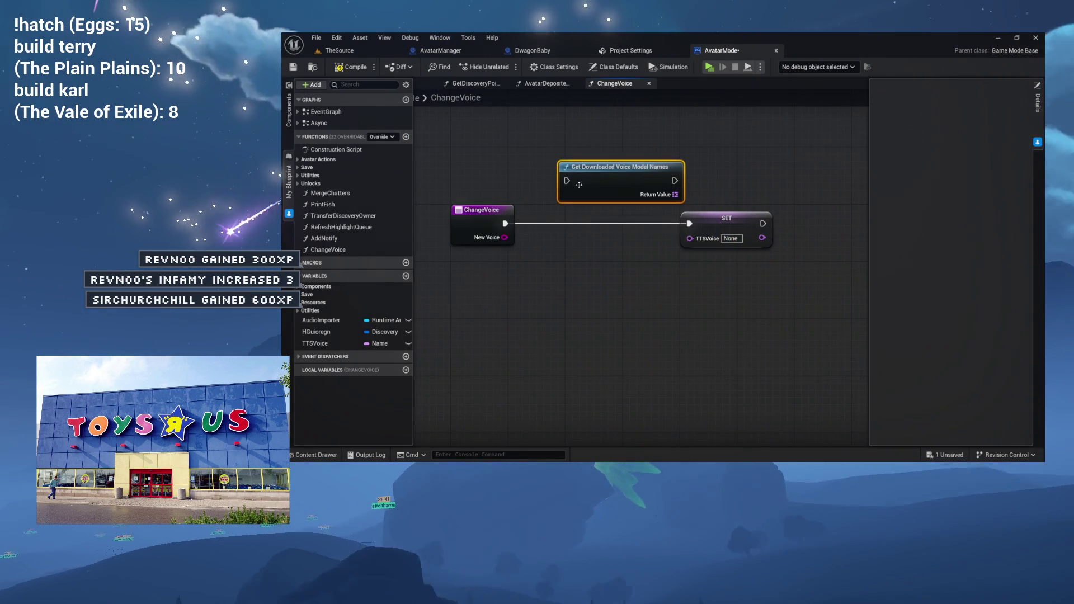
right_click(589, 264)
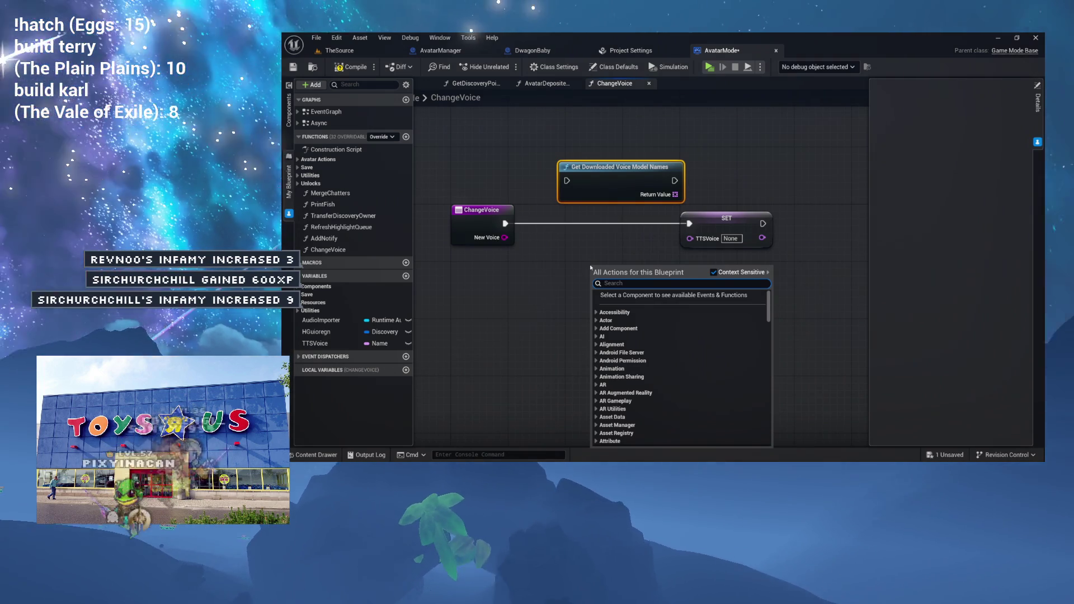
Browse the Runtime Text to Speech actions, then reposition the Get Downloaded Voice Model Names node
text(voice model)
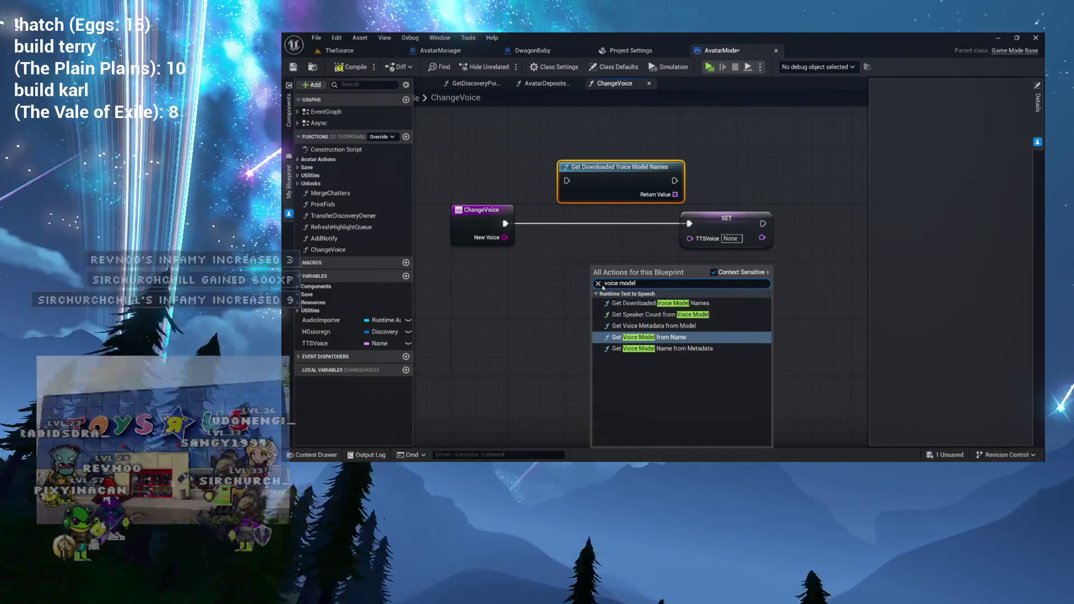
click(598, 283)
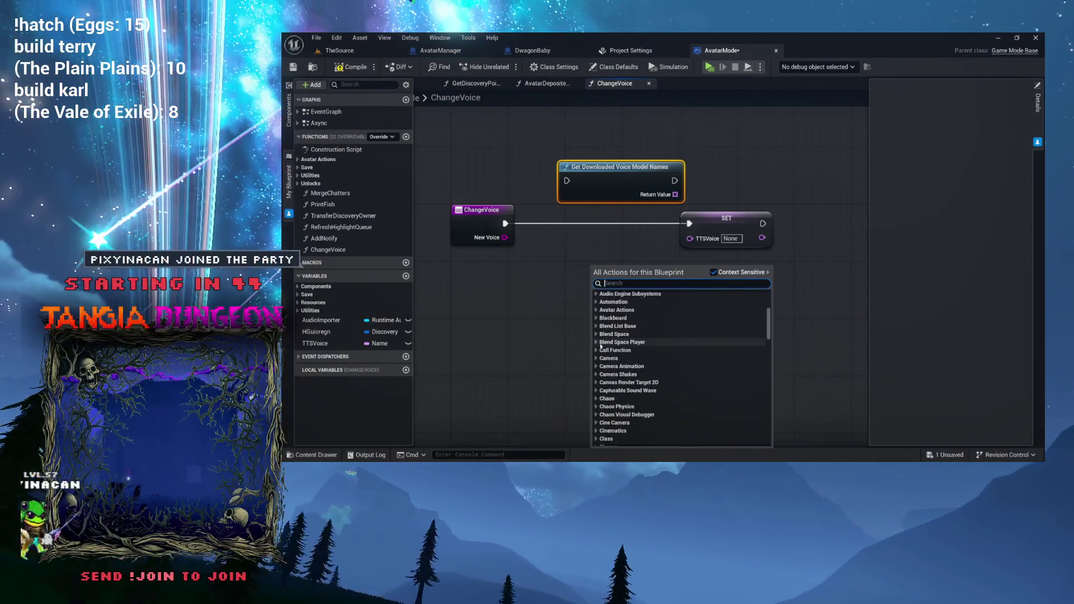
scroll(601, 345, down, 5)
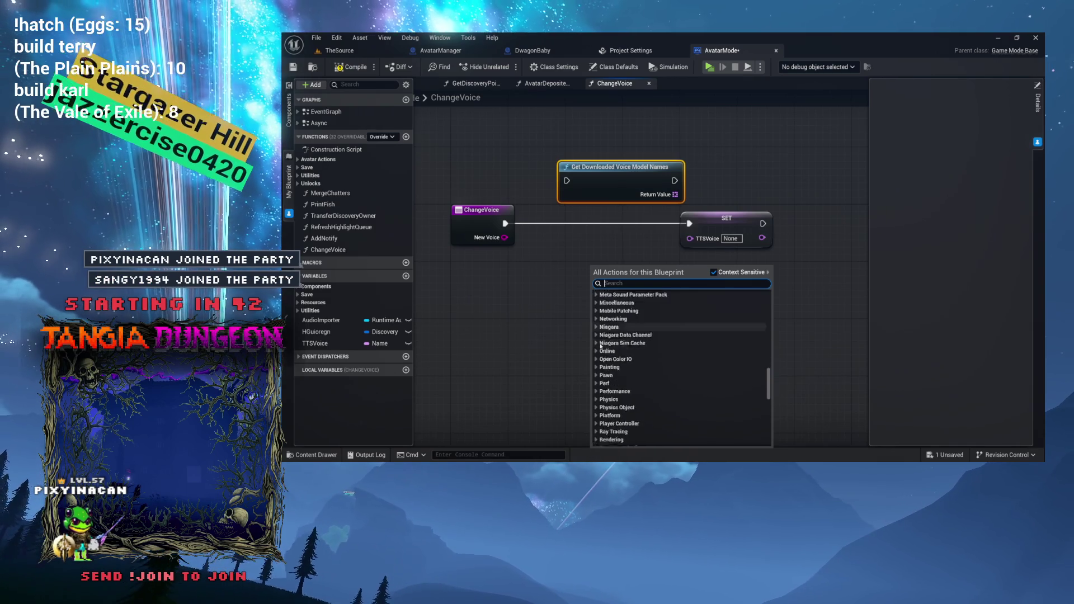
scroll(601, 347, down, 5)
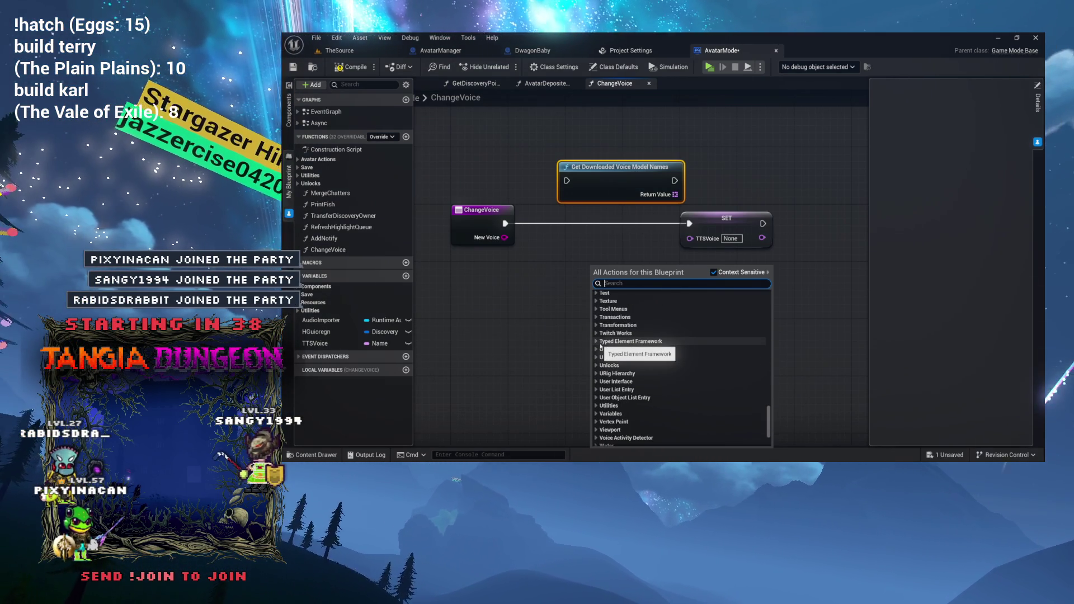
scroll(626, 344, up, 1)
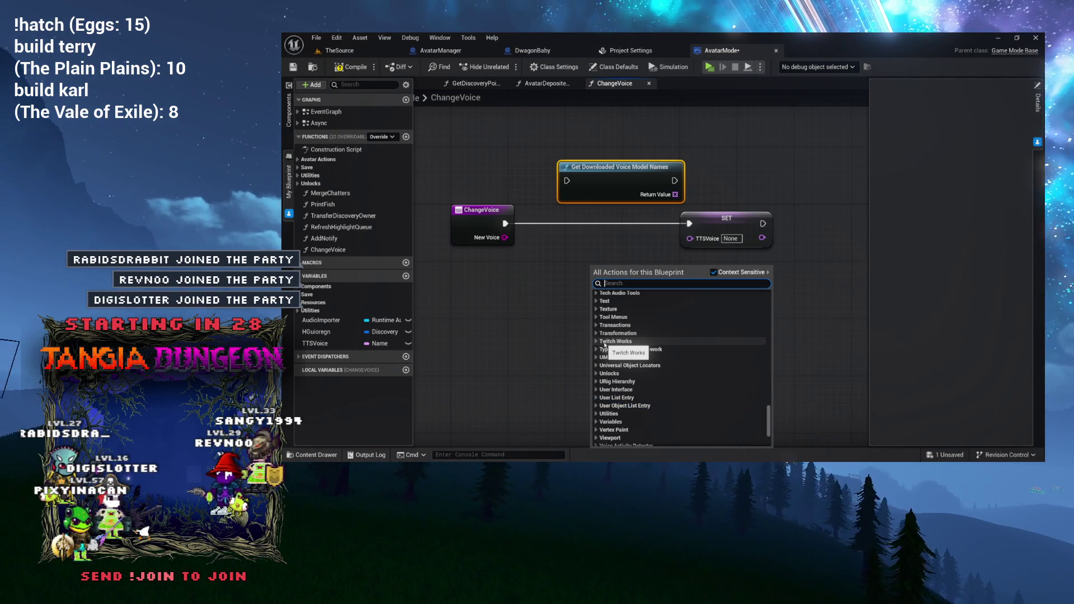
scroll(641, 336, up, 1)
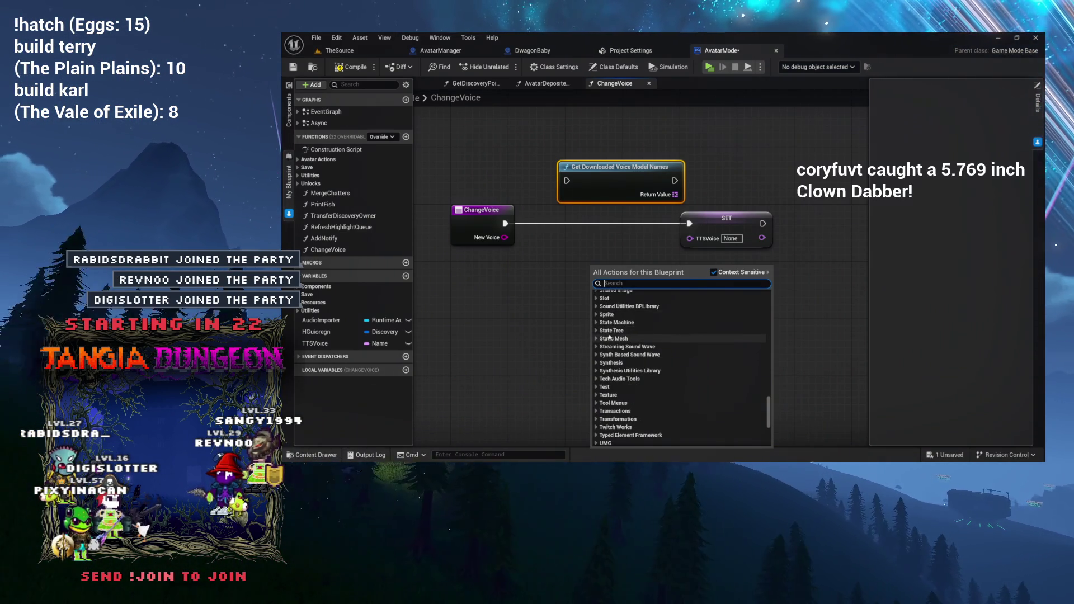
scroll(609, 337, up, 5)
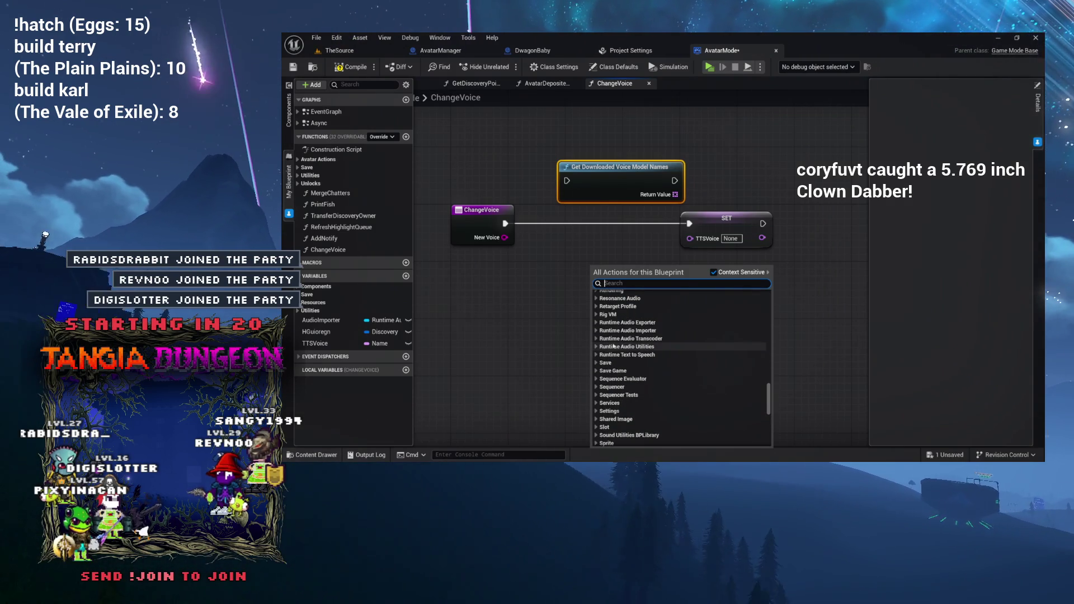
click(621, 354)
scroll(622, 352, down, 2)
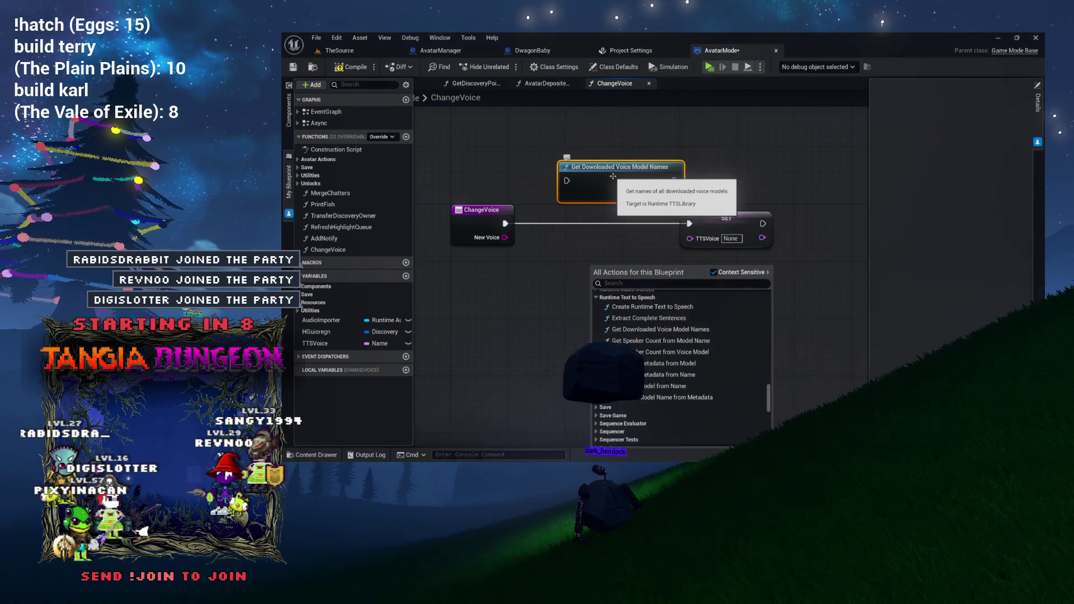
drag(611, 175, 582, 182)
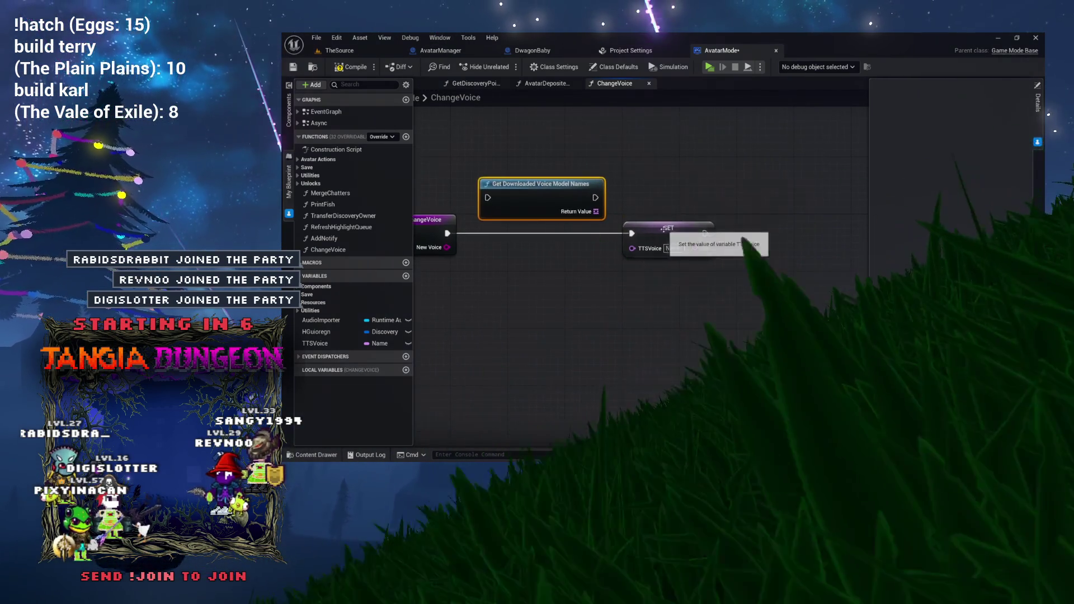
Insert Get Downloaded Voice Model Names after ChangeVoice and loop over its names with For Each Loop
drag(663, 234, 792, 234)
mouse_move(553, 184)
mouse_down()
mouse_move(581, 219)
mouse_move(666, 230)
mouse_move(695, 274)
mouse_up()
drag(626, 242, 703, 223)
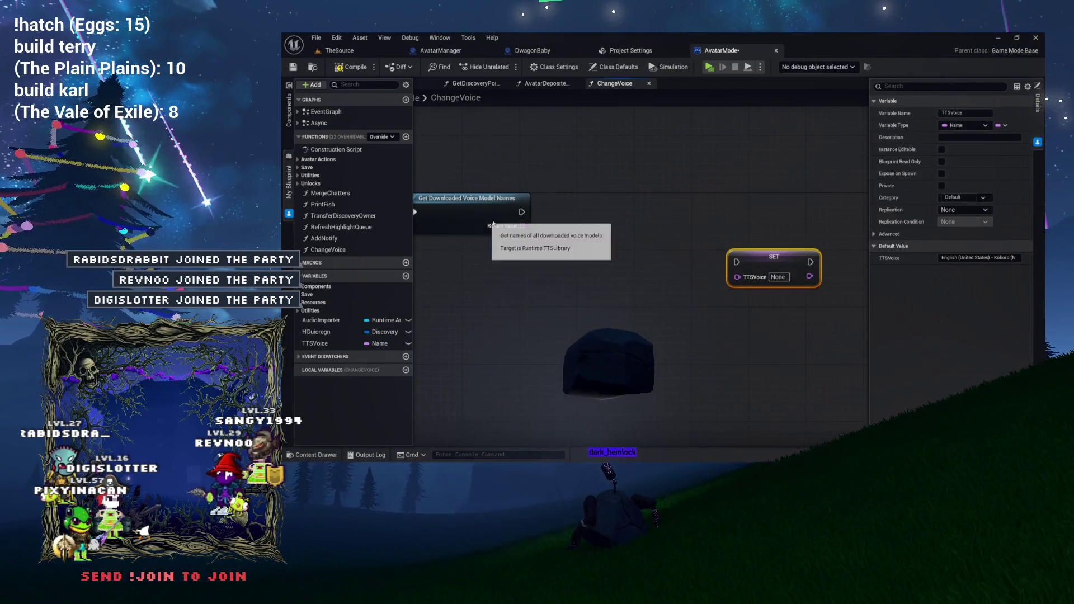
drag(522, 226, 553, 210)
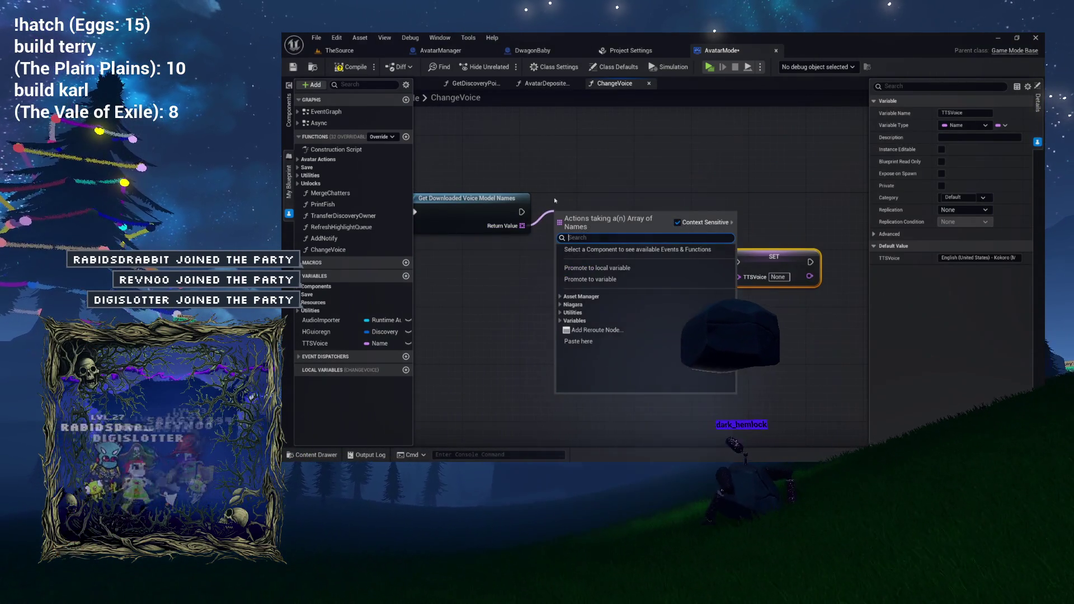
key(Down)
key(Return)
Rearrange the ChangeVoice graph, moving SET TTSVoice clear of the new loop
drag(587, 207, 616, 199)
drag(483, 200, 679, 201)
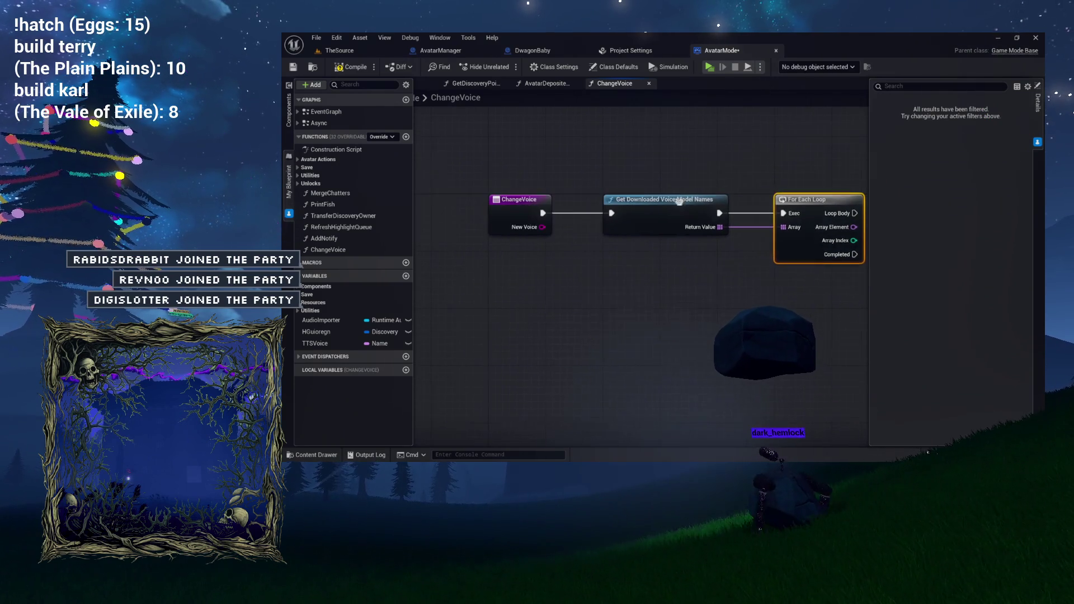
click(514, 216)
drag(619, 276, 619, 277)
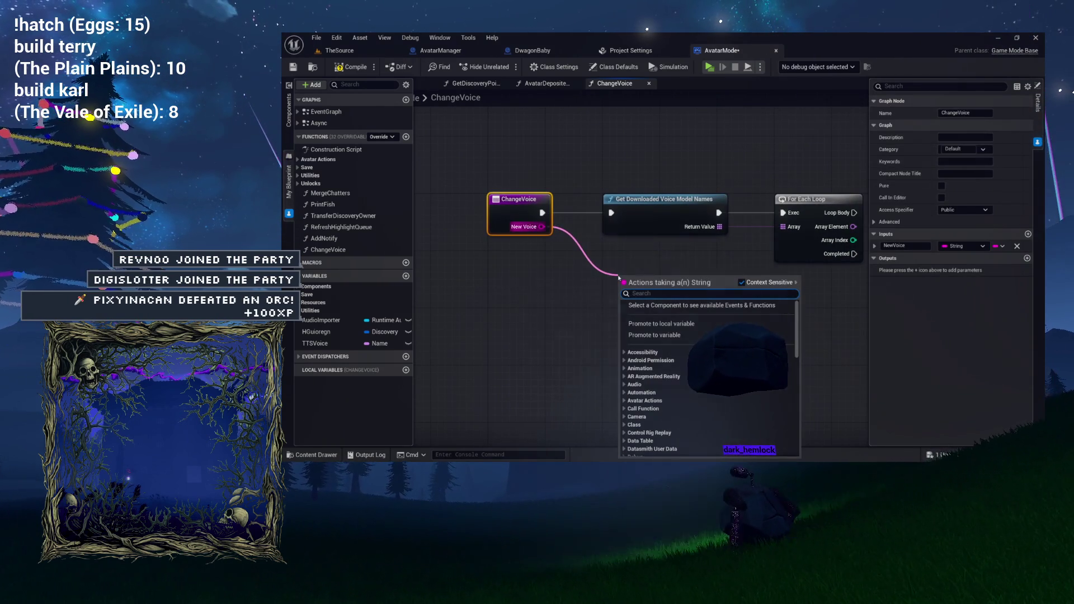
drag(744, 244, 589, 229)
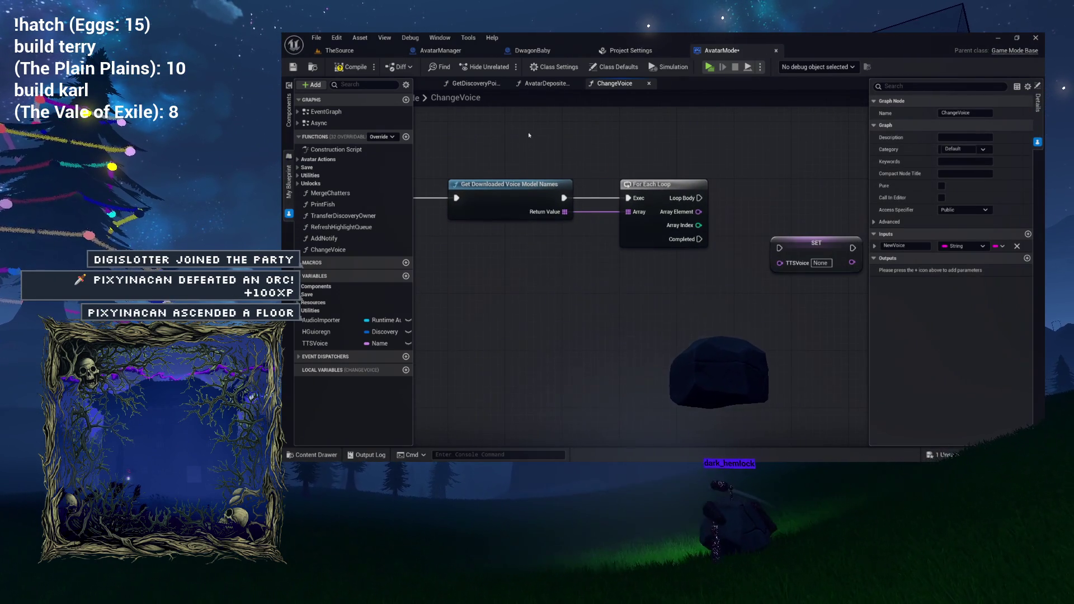
drag(669, 227, 539, 230)
drag(649, 246, 839, 254)
mouse_move(541, 217)
mouse_down()
mouse_move(440, 217)
mouse_move(648, 240)
mouse_up()
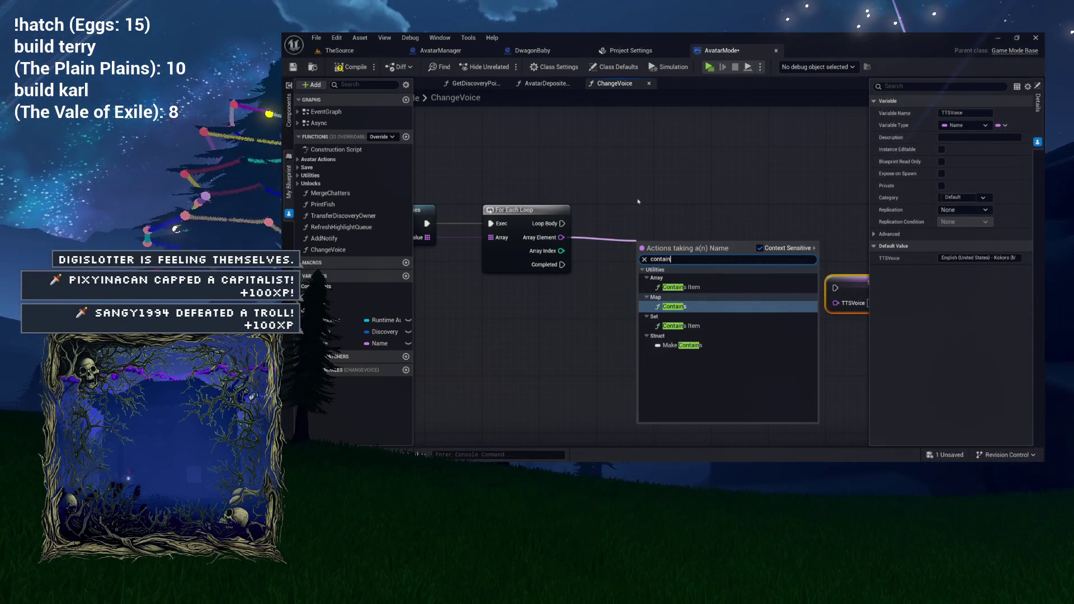
Add a string Contains node fed by the loop's Array Element and the New Voice value
key(ctrl+a)
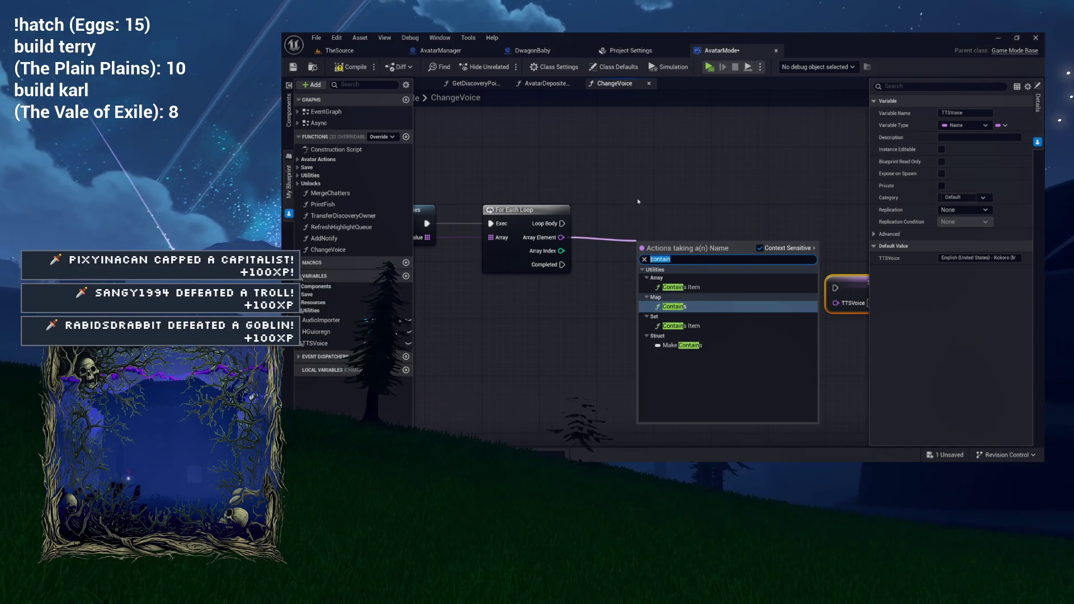
click(612, 315)
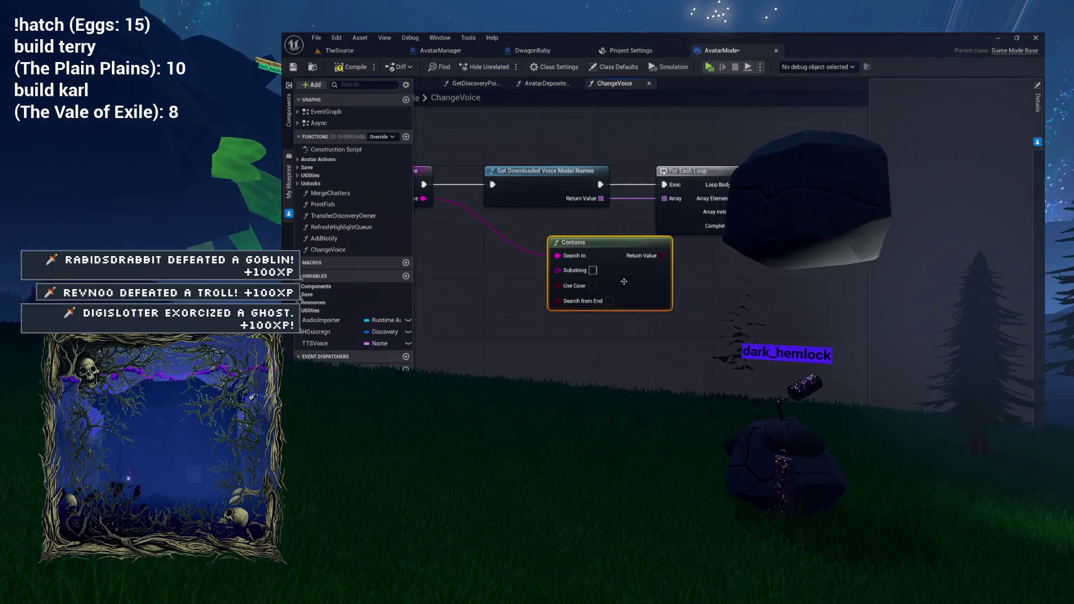
drag(612, 315, 507, 327)
mouse_move(475, 246)
mouse_down()
mouse_move(728, 212)
mouse_move(727, 153)
mouse_up()
mouse_move(633, 209)
mouse_down()
mouse_move(689, 197)
mouse_move(714, 177)
mouse_move(655, 162)
mouse_move(683, 124)
mouse_move(741, 144)
mouse_up()
drag(615, 280, 722, 290)
mouse_move(424, 220)
mouse_down()
mouse_move(809, 199)
mouse_move(572, 184)
mouse_up()
mouse_move(671, 169)
mouse_down()
mouse_move(669, 242)
mouse_move(626, 227)
mouse_move(624, 170)
mouse_move(649, 229)
mouse_move(620, 282)
mouse_move(611, 258)
mouse_up()
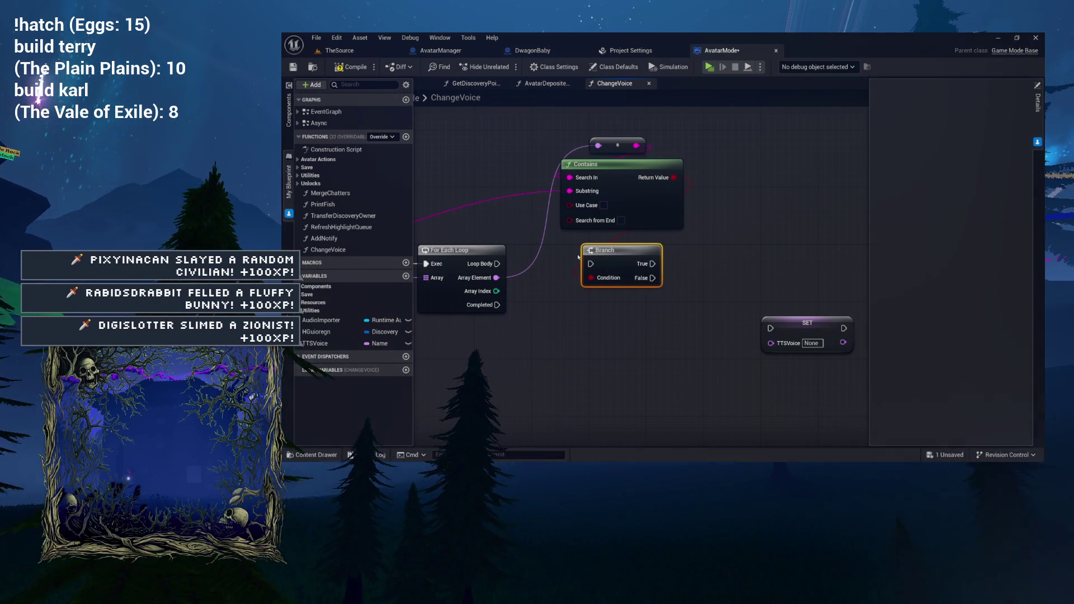
Connect Loop Body to the Branch and tidy the loop, Contains and Branch layout
mouse_move(497, 263)
mouse_down()
mouse_move(822, 280)
mouse_move(696, 261)
mouse_up()
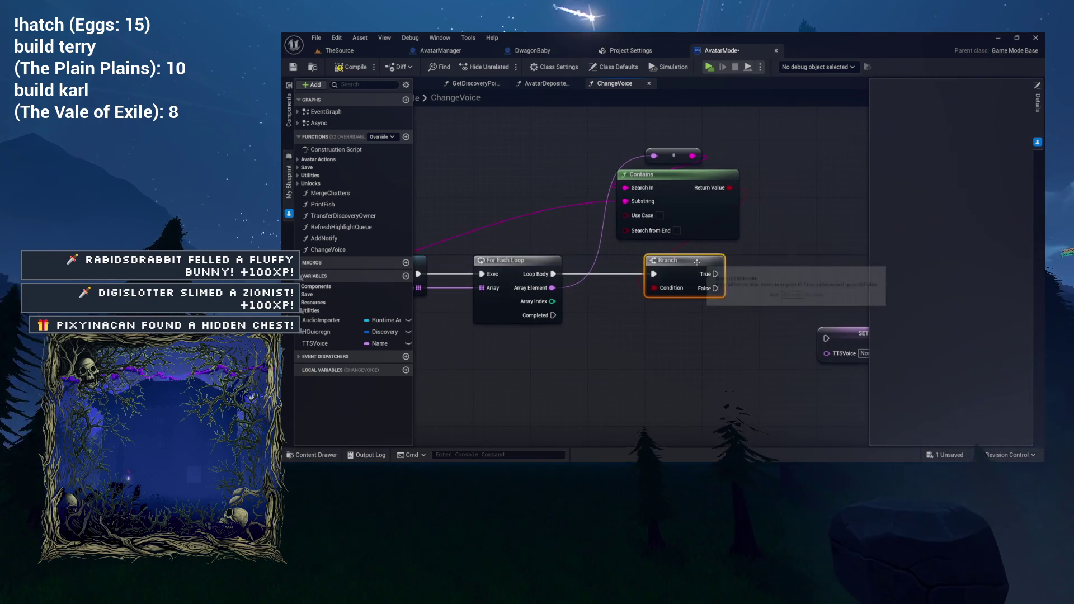
mouse_move(669, 181)
mouse_down()
mouse_move(676, 195)
mouse_move(683, 166)
mouse_move(683, 176)
mouse_move(603, 167)
mouse_up()
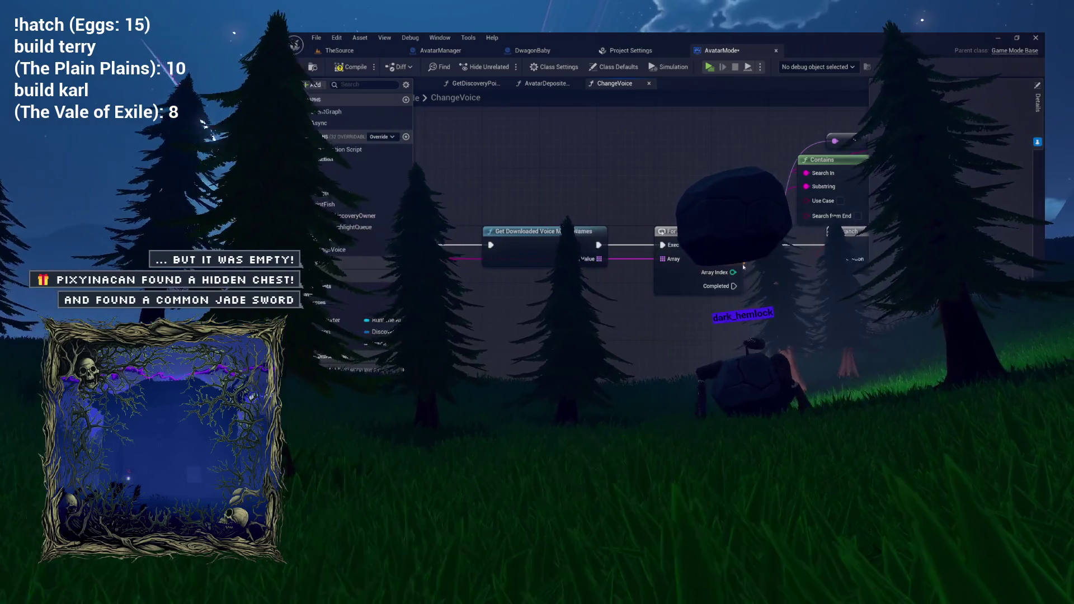
mouse_move(785, 268)
mouse_down()
mouse_move(540, 281)
mouse_move(607, 268)
mouse_up()
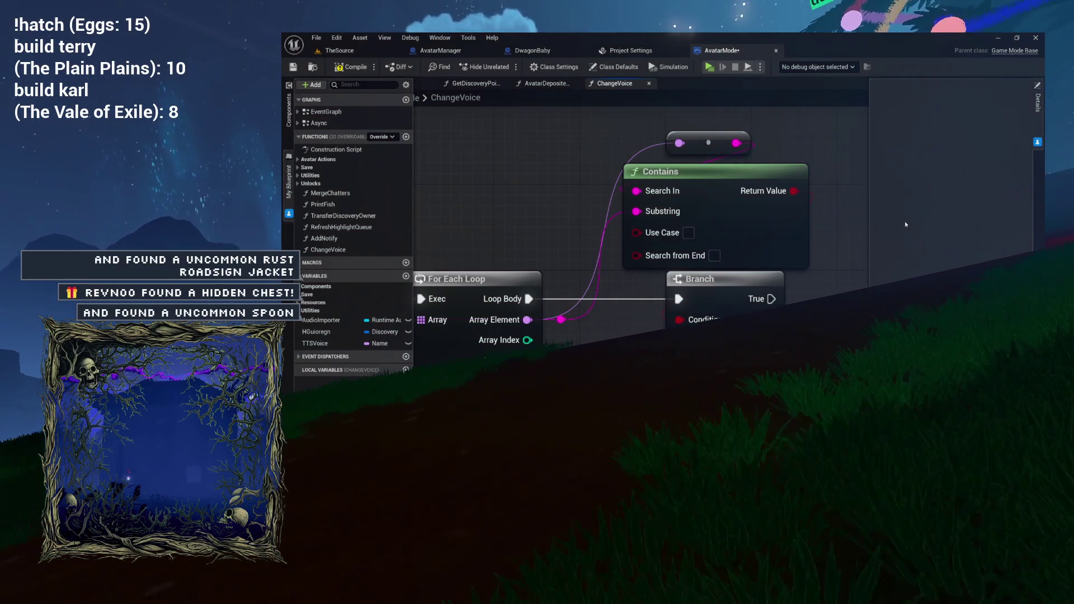
Paste a SET TTSVoice node and place it beside the Branch
mouse_move(673, 288)
mouse_down()
mouse_move(473, 261)
mouse_move(782, 284)
mouse_move(680, 259)
mouse_move(644, 269)
mouse_move(646, 286)
mouse_up()
key(ctrl+v)
mouse_move(674, 184)
mouse_down()
mouse_move(847, 232)
mouse_move(739, 237)
mouse_move(786, 234)
mouse_move(771, 232)
mouse_up()
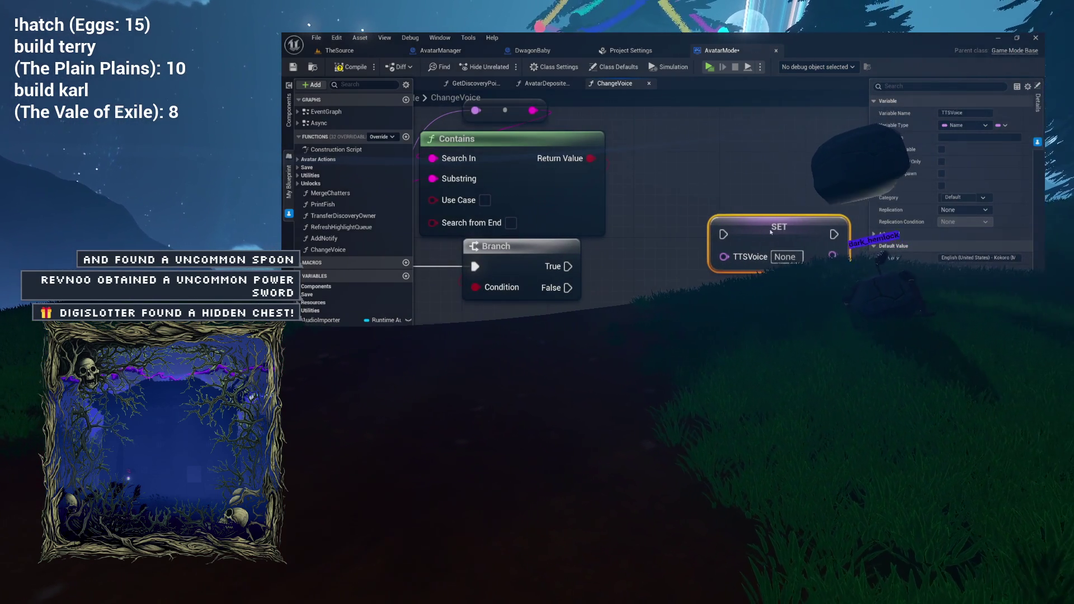
mouse_move(622, 193)
mouse_down()
mouse_move(706, 226)
mouse_move(734, 252)
mouse_up()
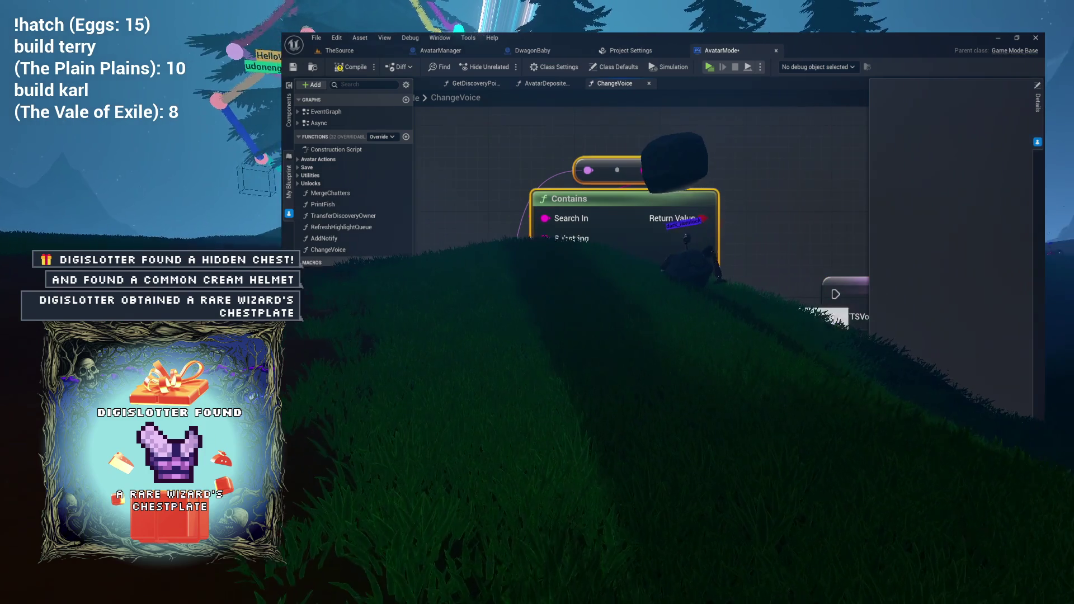
click(750, 288)
Wire the Branch's True exec and the loop's Array Element into SET TTSVoice
mouse_move(750, 288)
mouse_down()
mouse_move(708, 249)
mouse_move(699, 221)
mouse_move(681, 230)
mouse_up()
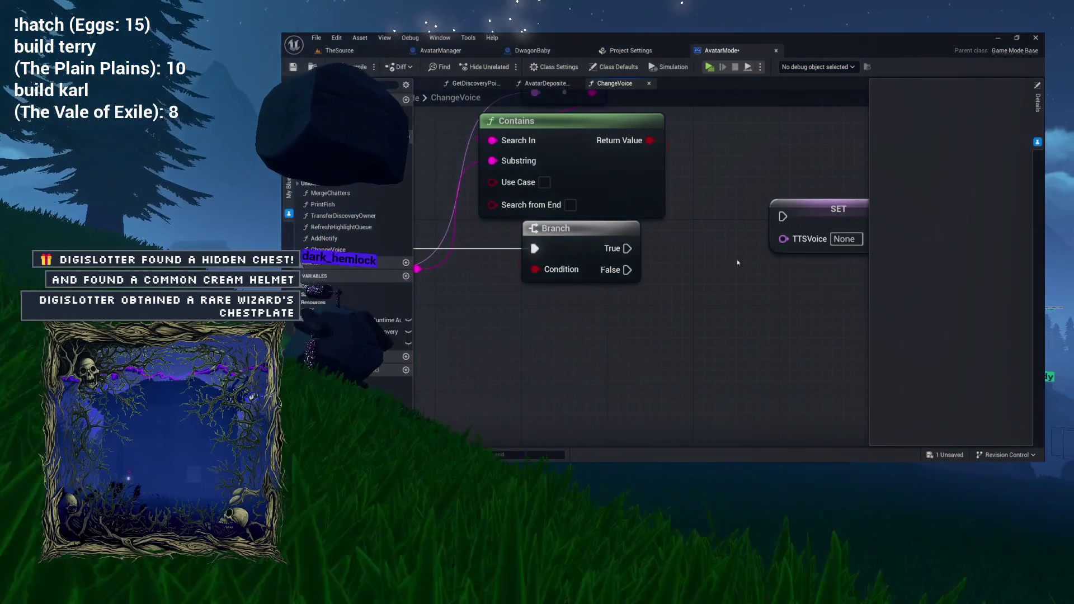
mouse_move(711, 274)
mouse_down()
mouse_move(665, 259)
mouse_move(803, 201)
mouse_move(806, 230)
mouse_move(760, 231)
mouse_up()
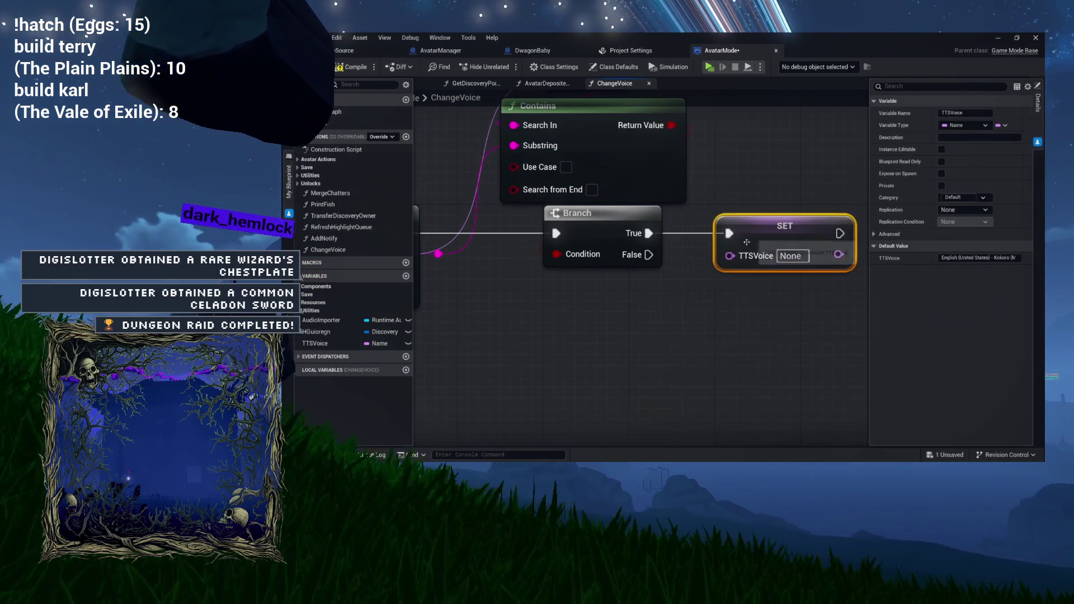
drag(710, 265, 775, 262)
drag(682, 273, 789, 256)
drag(580, 143, 471, 251)
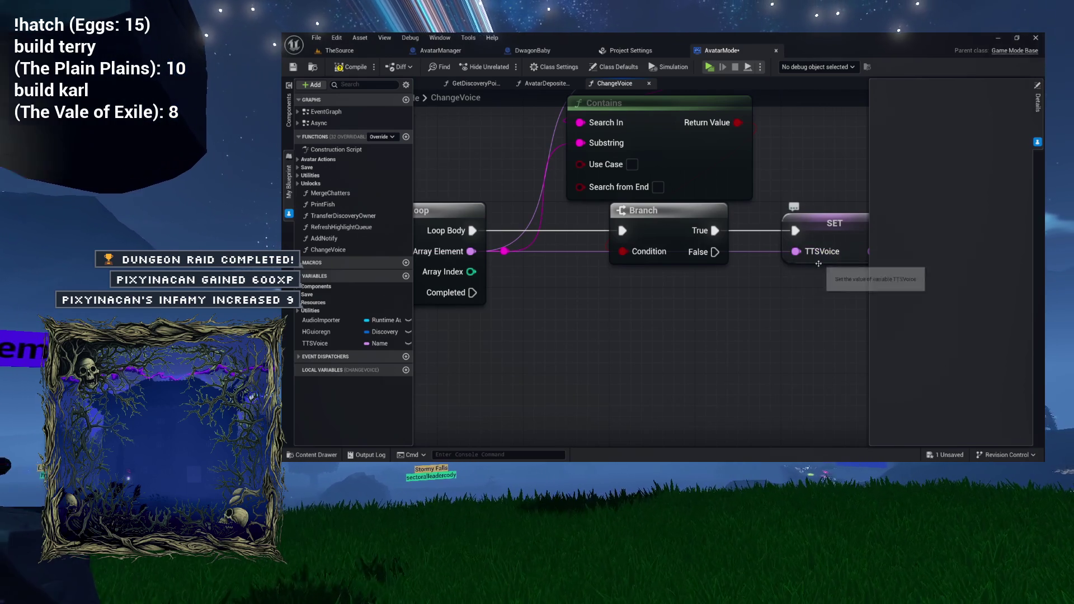
mouse_move(778, 302)
mouse_down()
mouse_move(532, 292)
mouse_move(710, 294)
mouse_up()
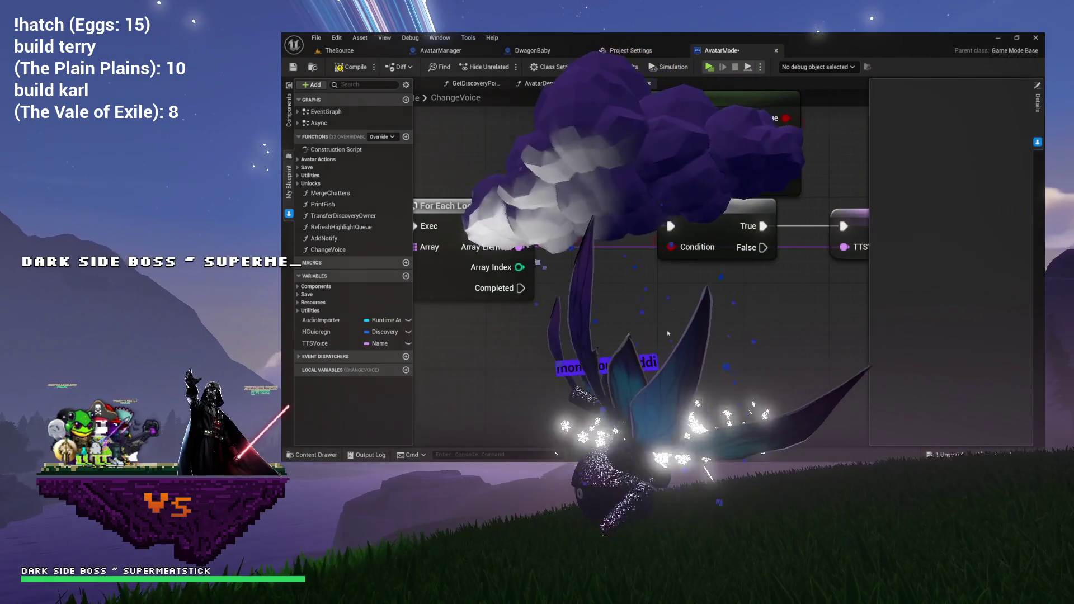
scroll(813, 338, down, 2)
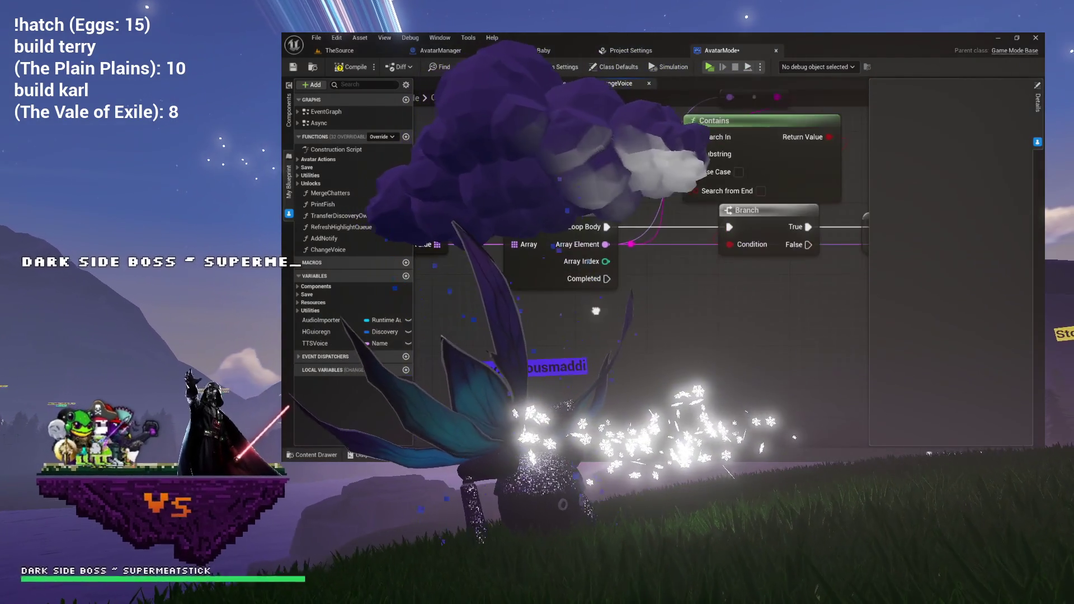
scroll(596, 310, up, 2)
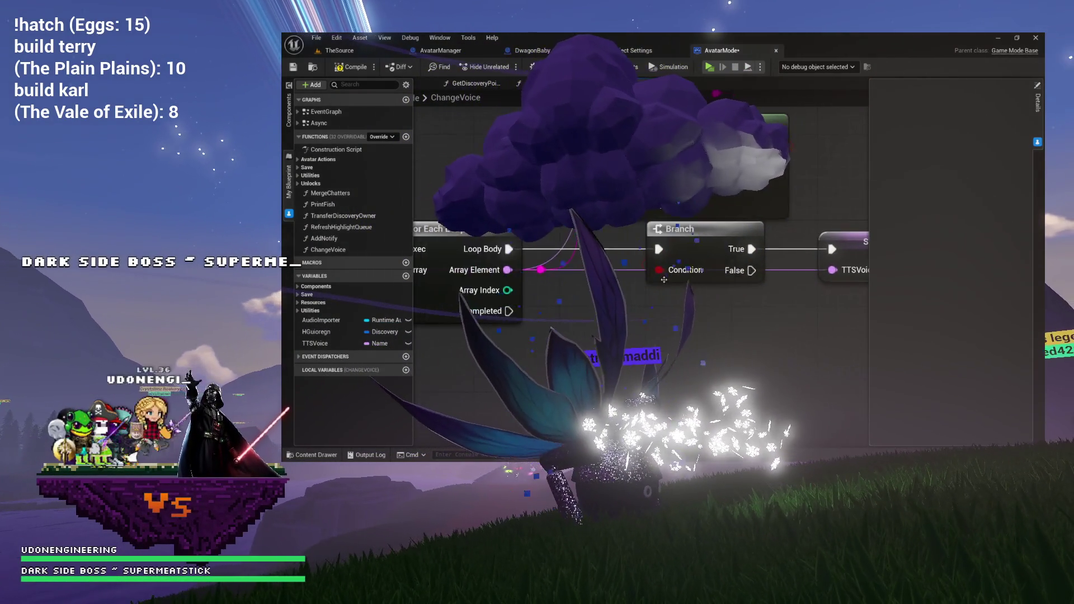
scroll(664, 280, down, 2)
mouse_move(517, 141)
mouse_down()
mouse_move(817, 287)
mouse_move(703, 305)
mouse_move(795, 297)
mouse_move(735, 279)
mouse_up()
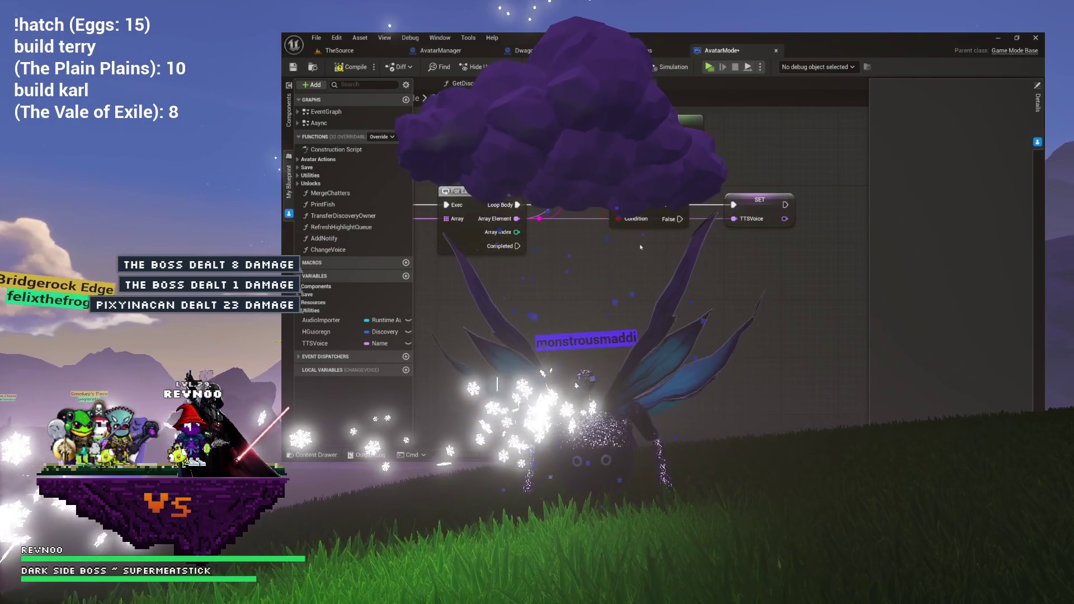
drag(517, 246, 586, 291)
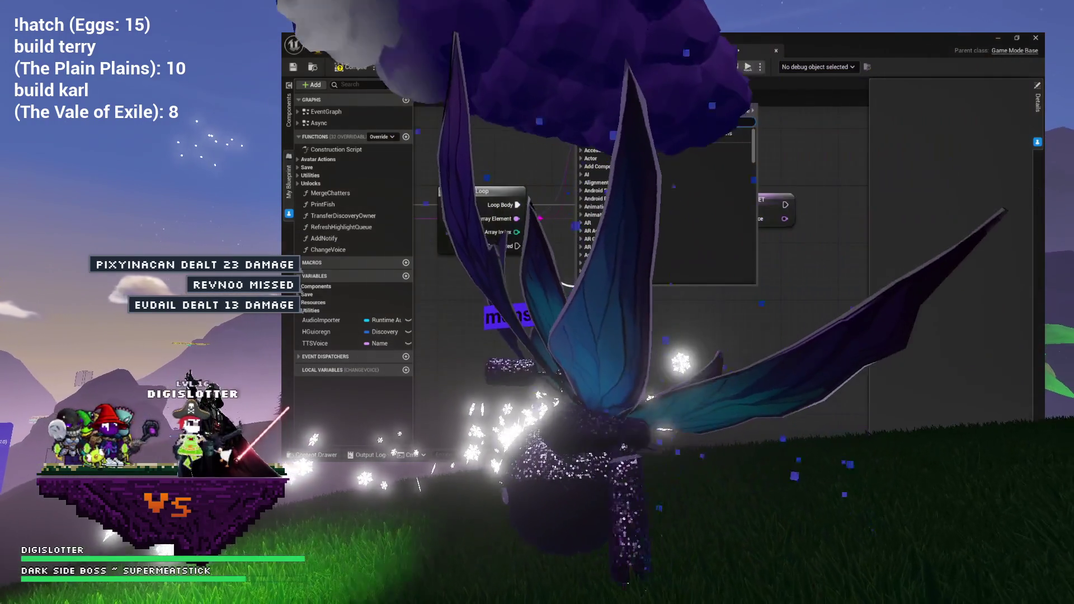
click(522, 292)
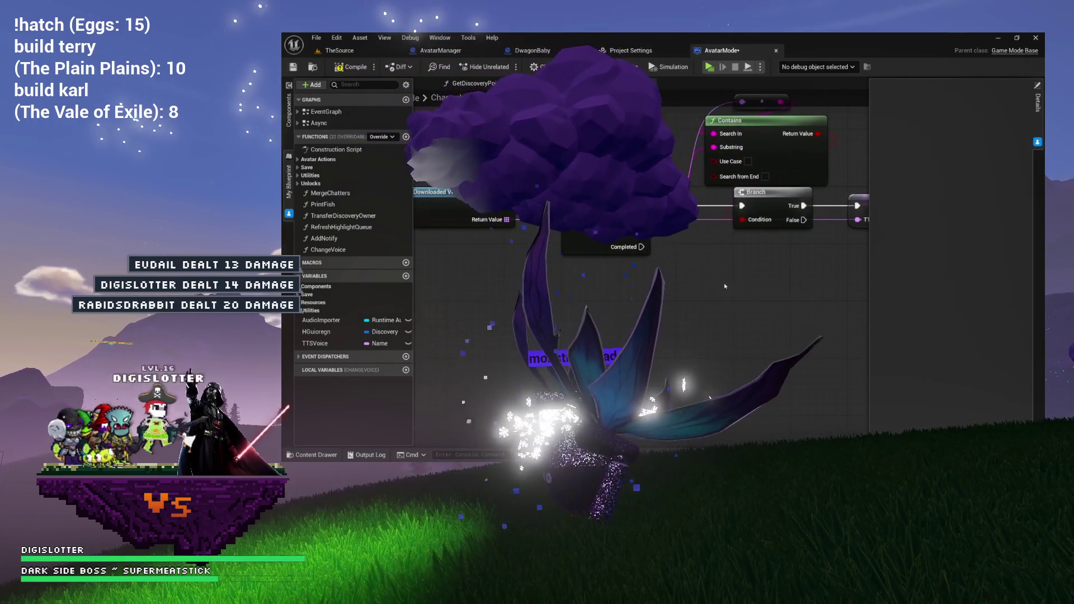
drag(511, 232, 565, 278)
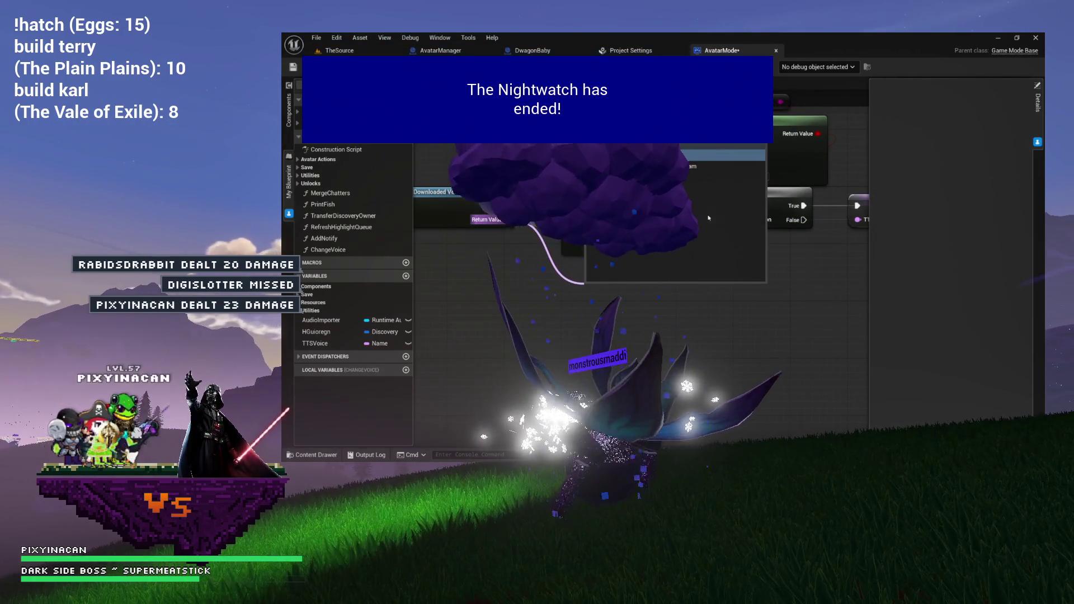
Add a Random array item node fed by the downloaded voice names
click(680, 166)
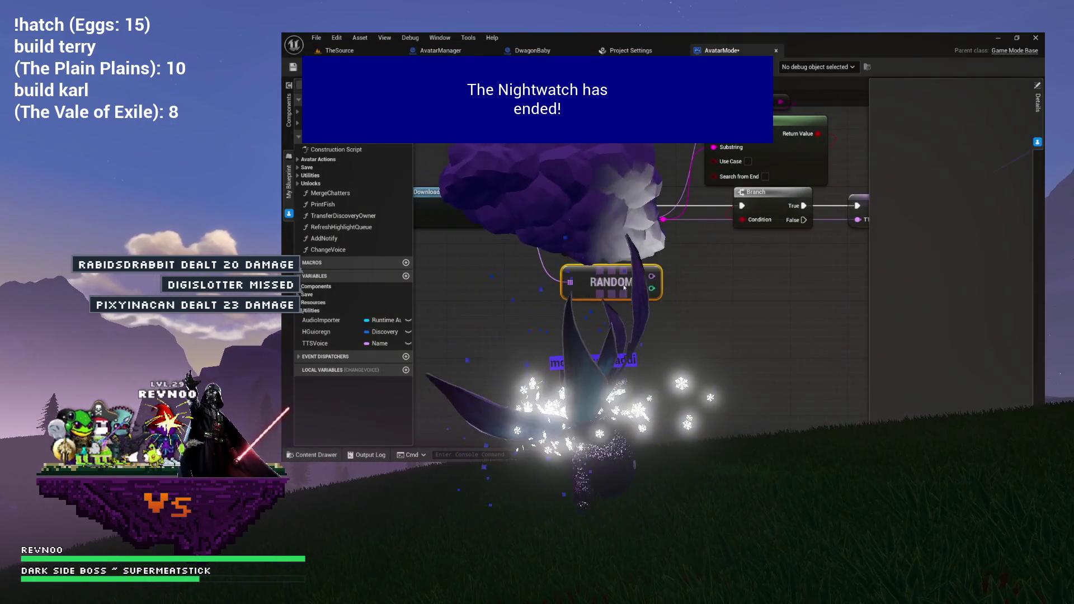
mouse_move(635, 267)
mouse_down()
mouse_move(512, 240)
mouse_move(503, 290)
mouse_up()
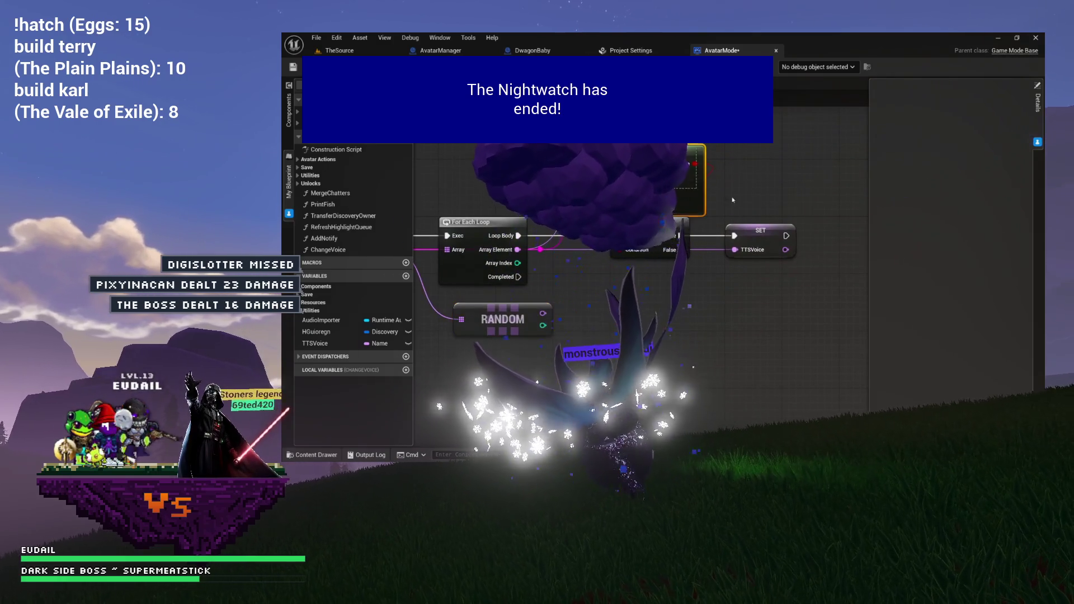
drag(430, 129, 831, 229)
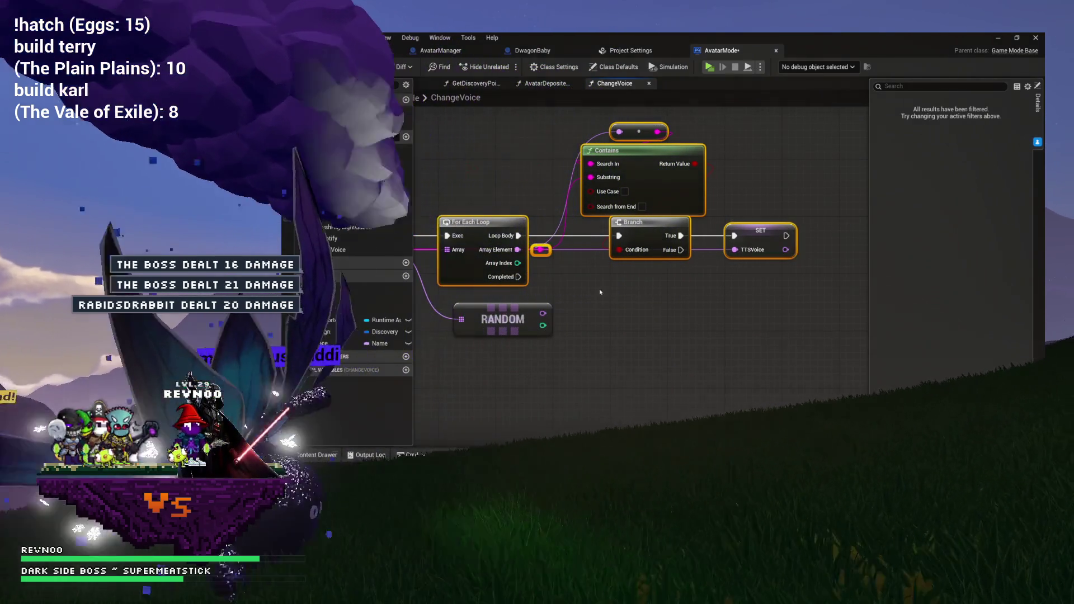
click(600, 292)
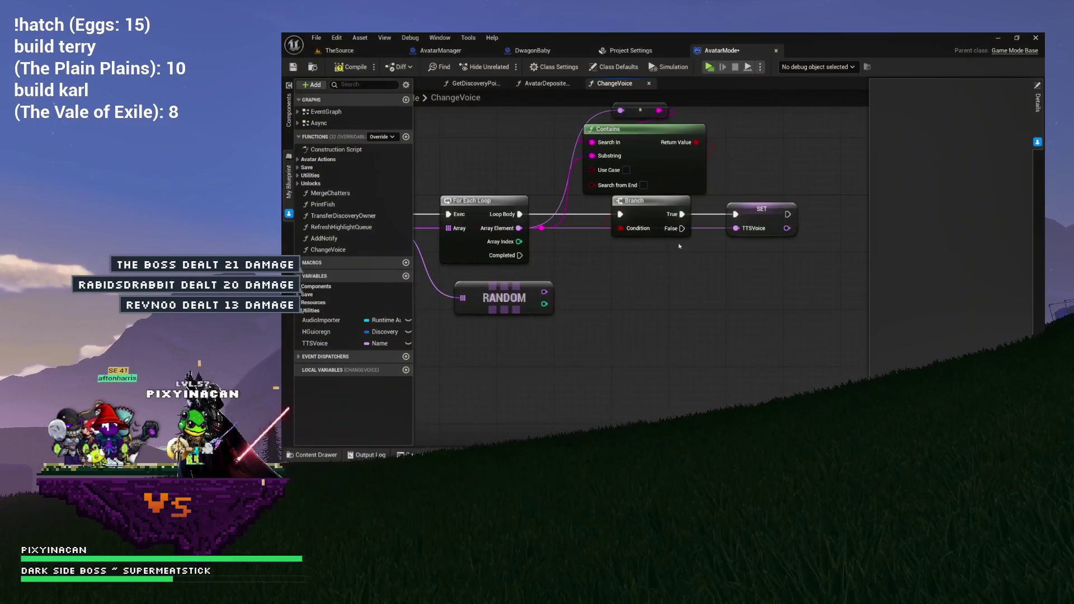
Duplicate SET TTSVoice, drive it from the loop's Completed with the random voice, and save
click(768, 229)
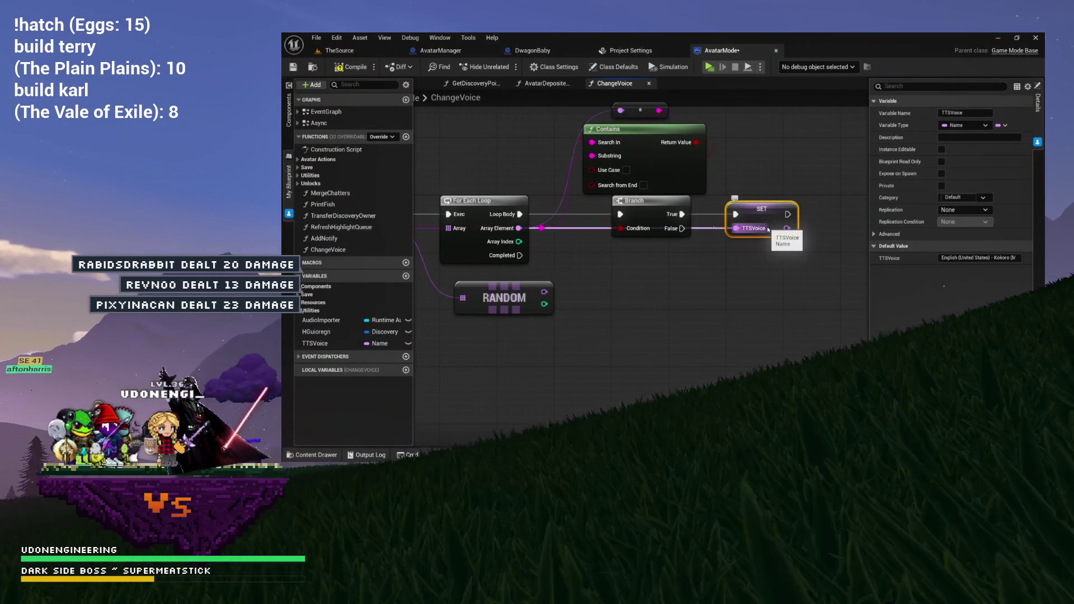
key(ctrl+c)
key(ctrl+v)
mouse_move(519, 255)
mouse_down()
mouse_move(688, 292)
mouse_move(714, 272)
mouse_move(593, 313)
mouse_up()
mouse_move(505, 300)
mouse_down()
mouse_move(508, 321)
mouse_move(639, 290)
mouse_move(671, 305)
mouse_up()
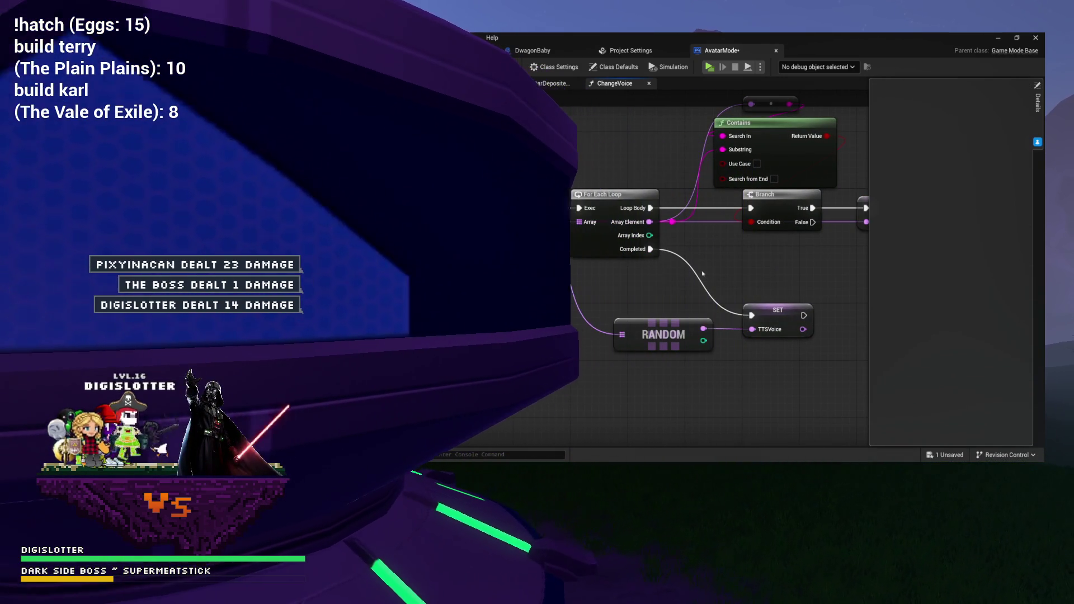
key(ctrl+s)
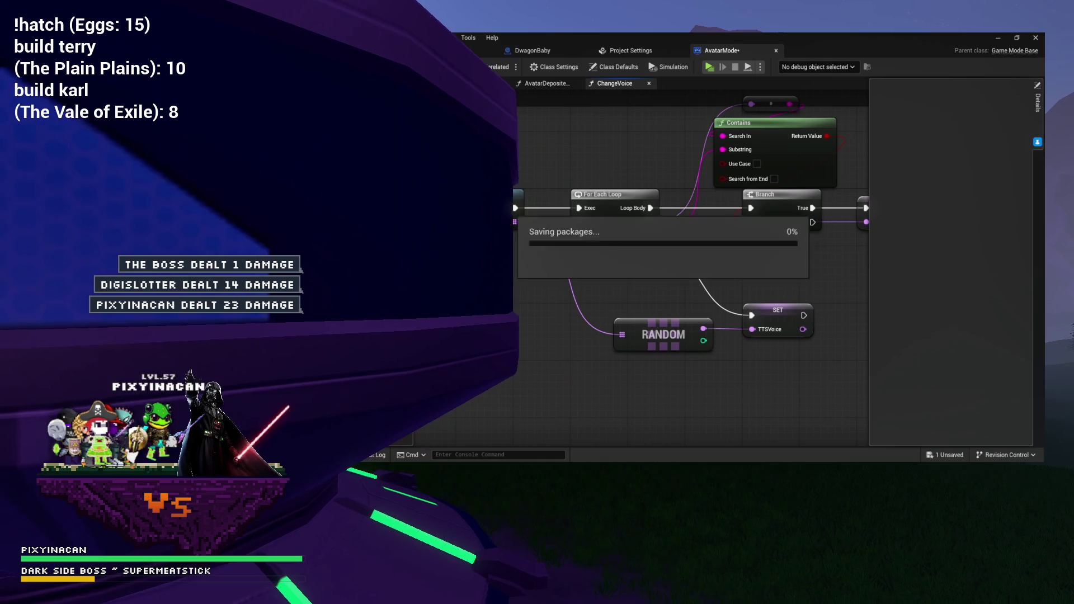
drag(671, 305, 543, 309)
mouse_move(408, 220)
mouse_down()
mouse_move(412, 255)
mouse_move(529, 275)
mouse_move(536, 259)
mouse_move(667, 291)
mouse_up()
mouse_move(753, 221)
mouse_down()
mouse_move(600, 220)
mouse_move(799, 221)
mouse_move(341, 215)
mouse_up()
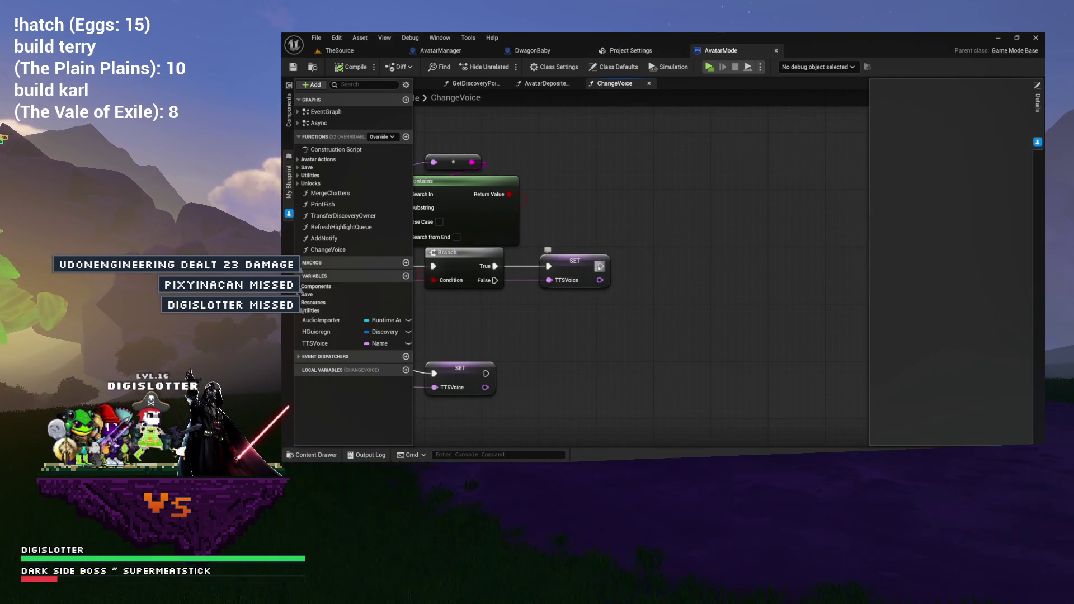
Add a Return Node after the first SET TTSVoice node
drag(599, 266, 650, 267)
text(return)
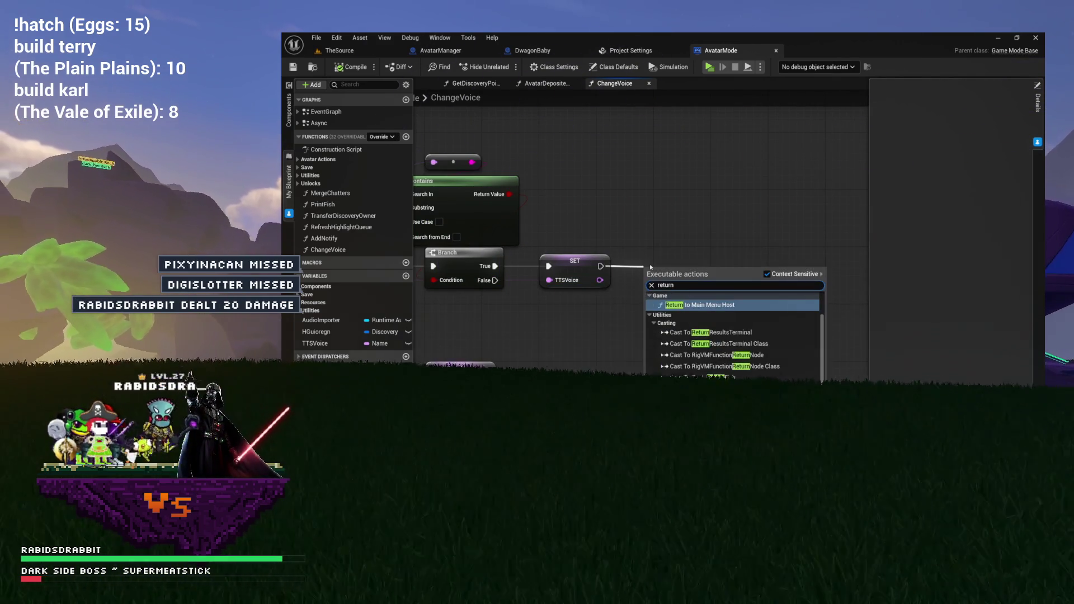
click(694, 346)
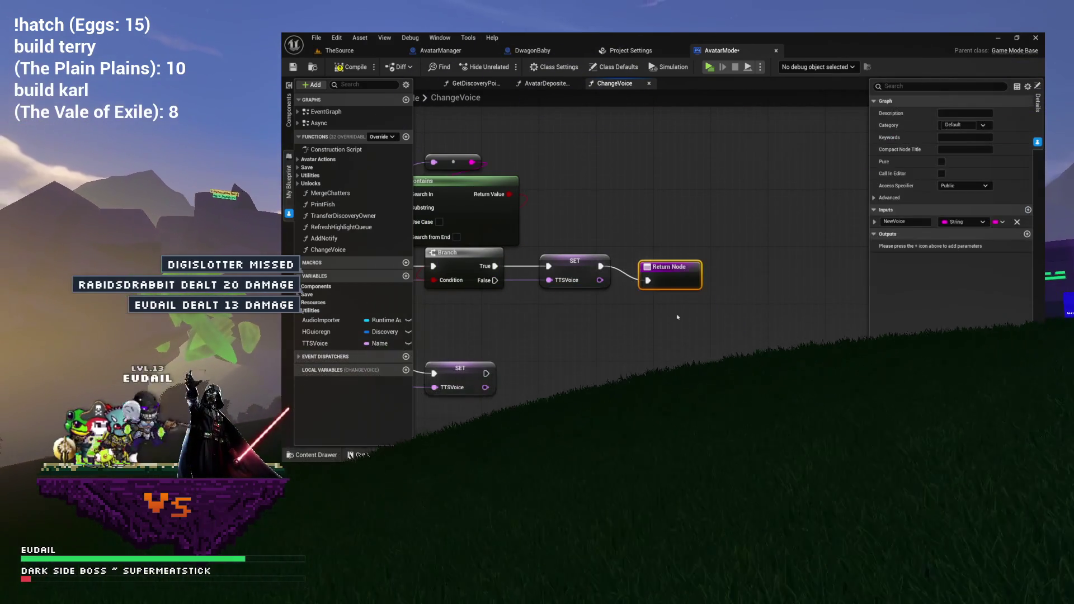
drag(679, 271, 689, 256)
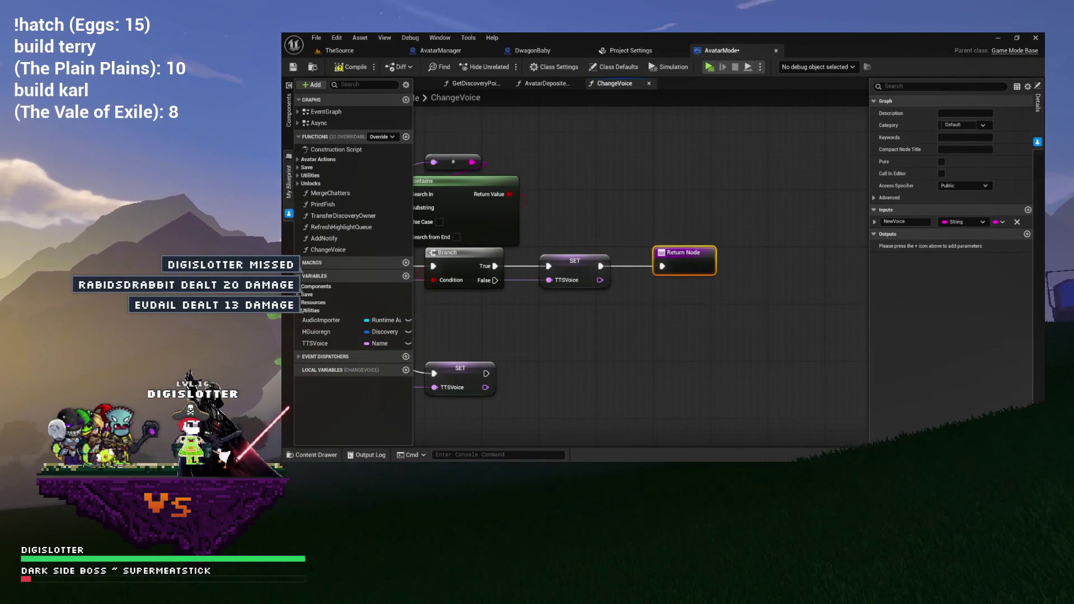
scroll(807, 307, down, 1)
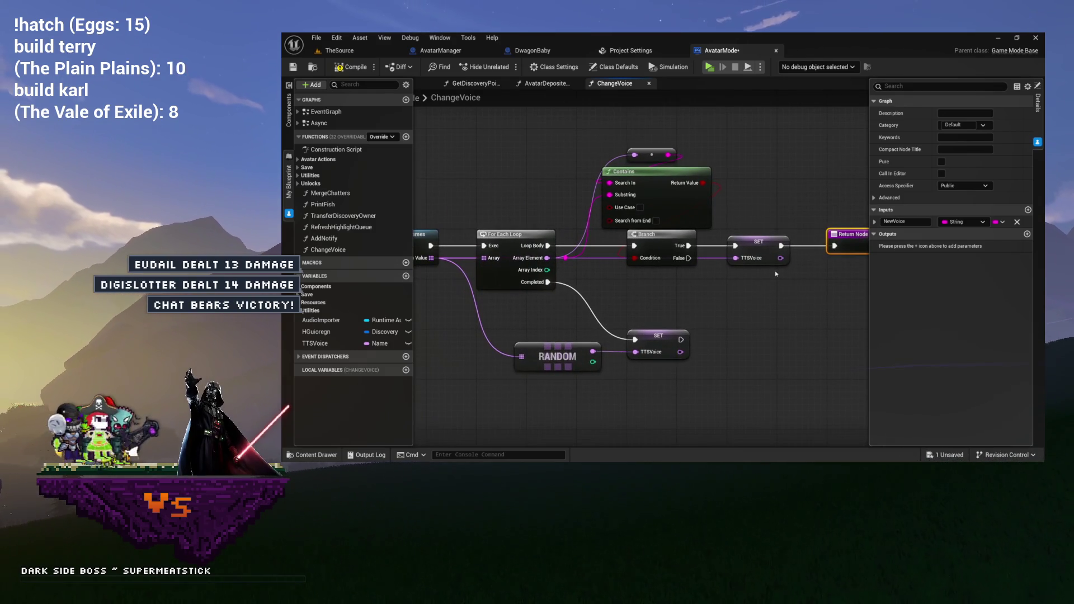
drag(734, 286, 699, 265)
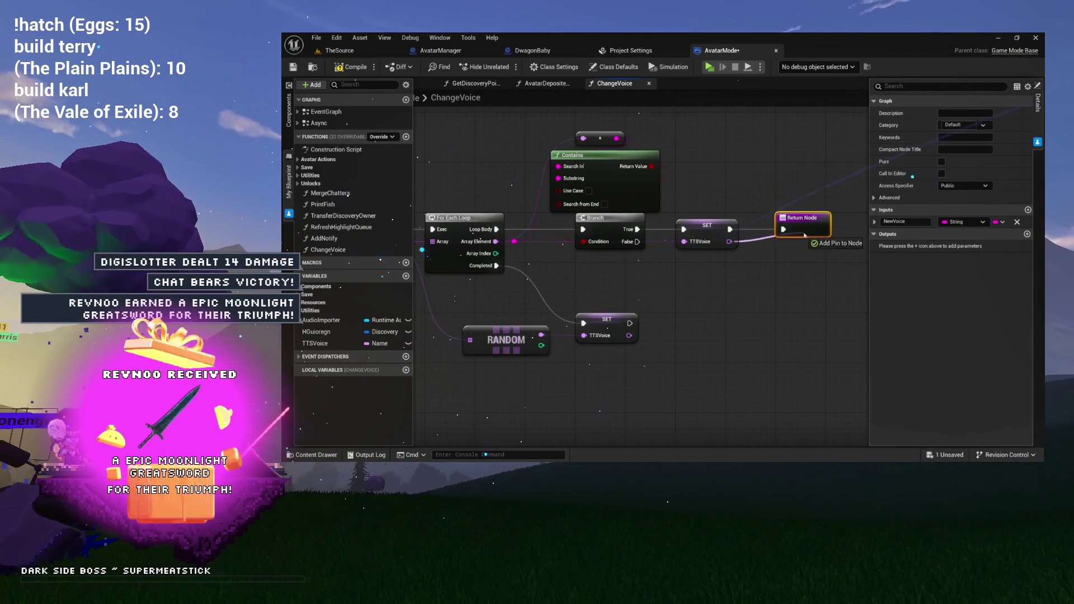
Return TTSVoice as a new function output named VoiceChosen
drag(804, 235, 804, 236)
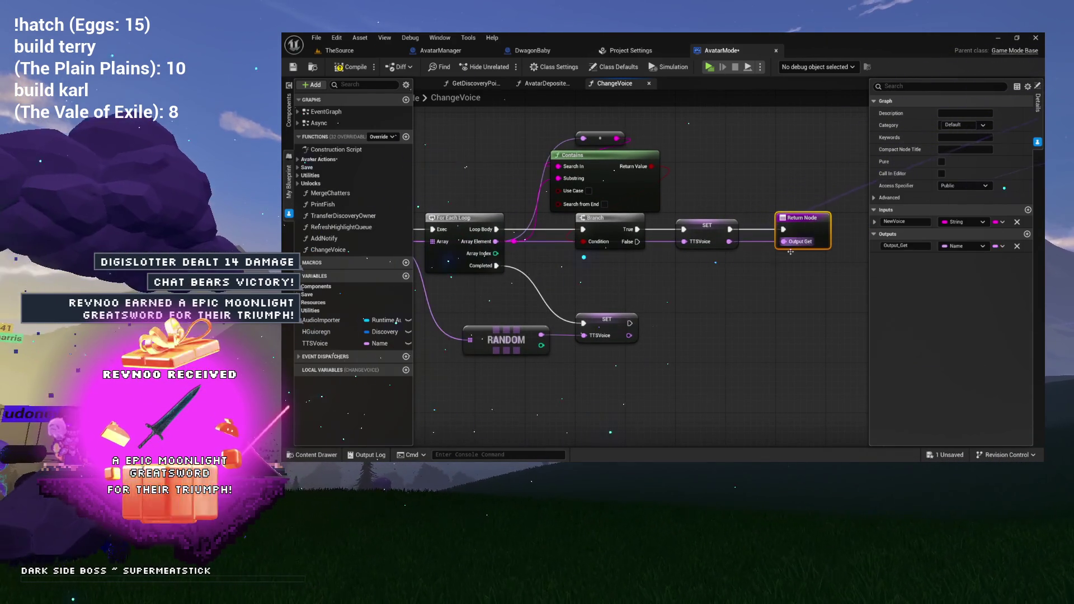
click(912, 246)
text(VoiceChos)
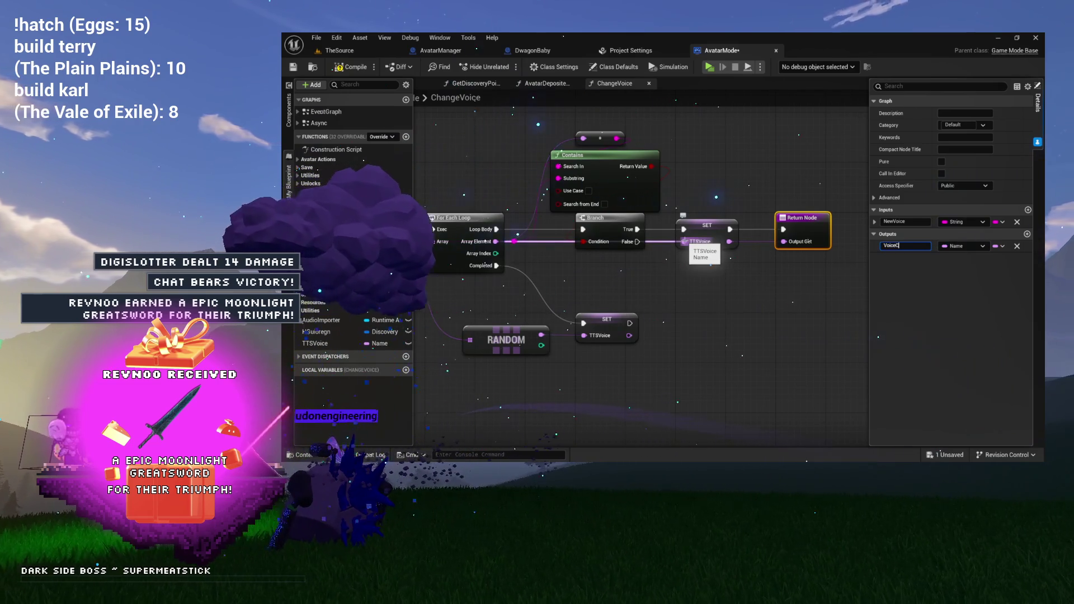
text(en)
key(Return)
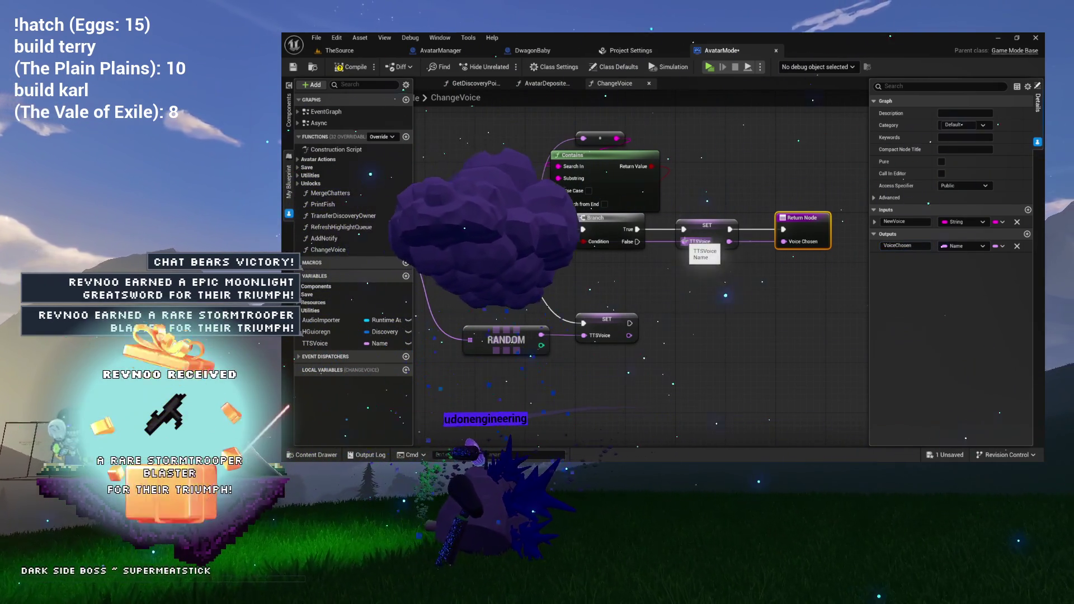
Paste a second Return Node after the random-path SET and save AvatarMode
mouse_move(724, 235)
mouse_down()
mouse_move(758, 204)
mouse_move(679, 187)
mouse_up()
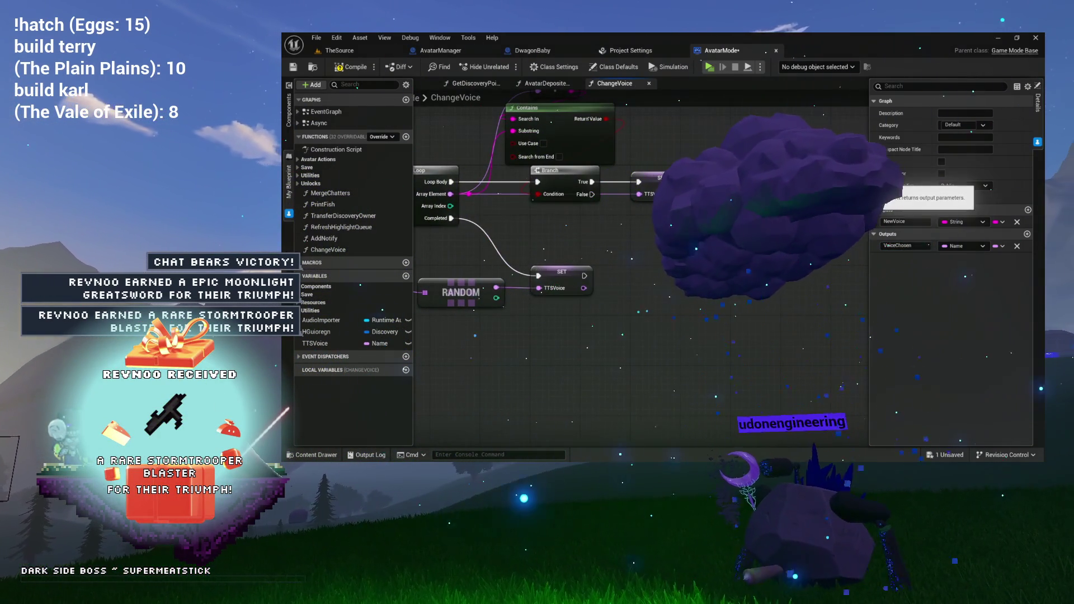
key(ctrl+v)
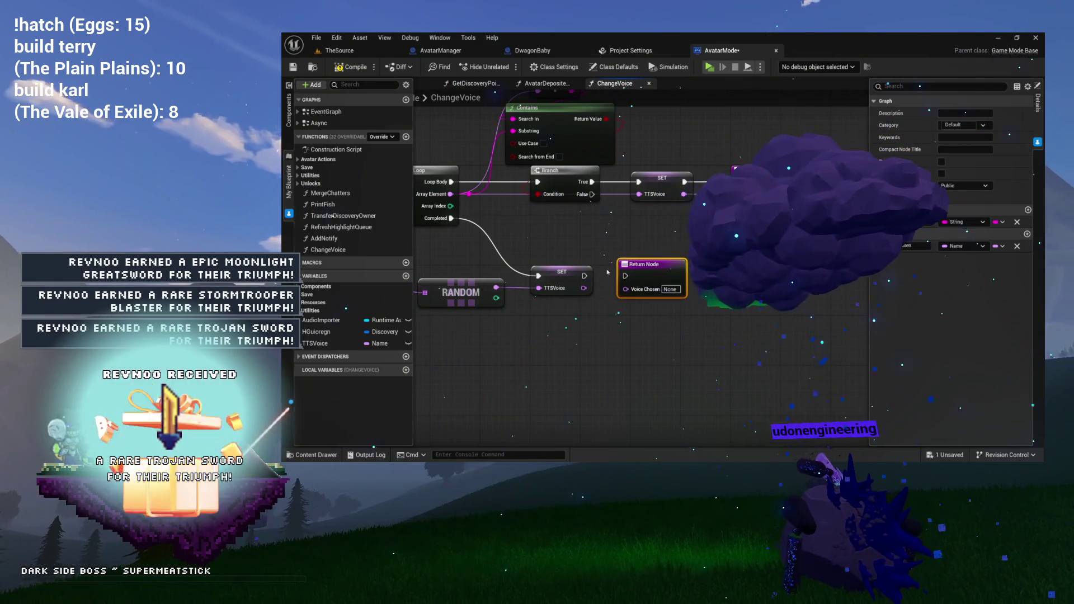
mouse_move(584, 276)
mouse_down()
mouse_move(651, 275)
mouse_move(674, 302)
mouse_move(770, 307)
mouse_up()
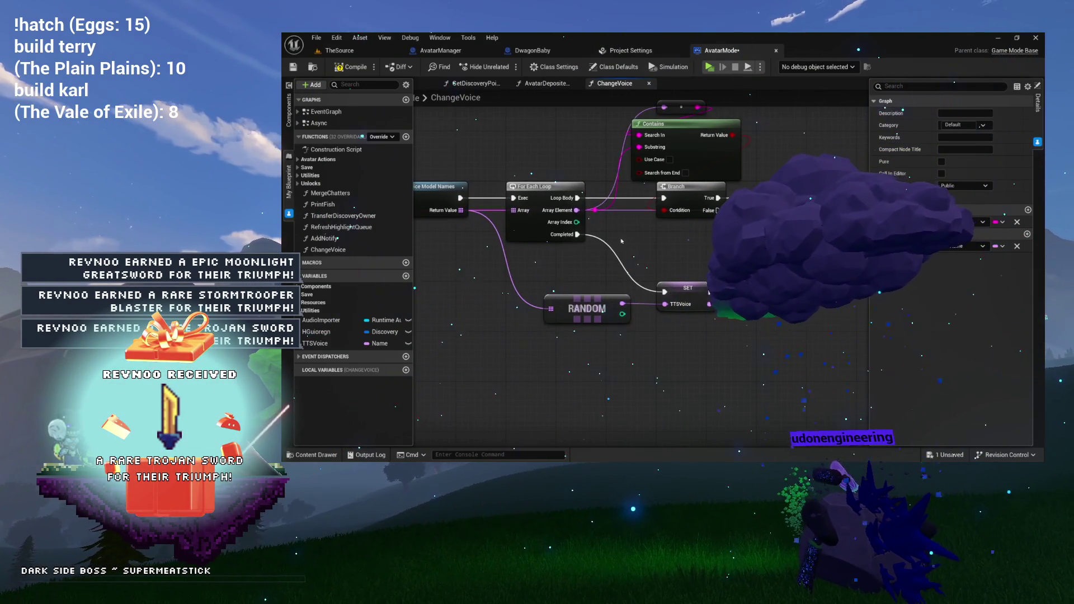
key(ctrl+s)
Move the ChangeVoice function into another category, then switch to the DwagonBaby blueprint
drag(710, 276, 603, 276)
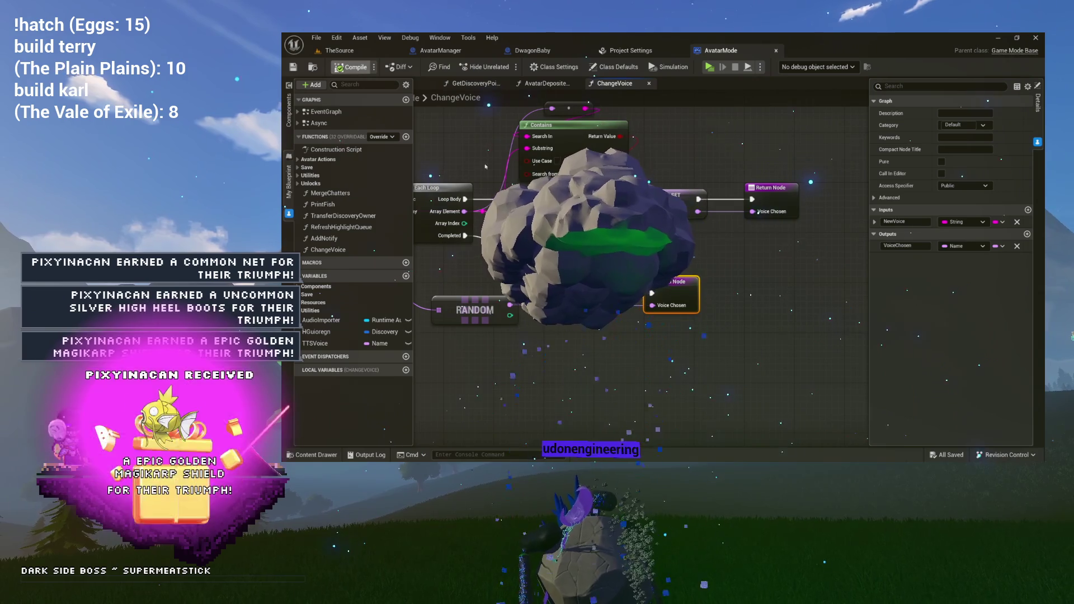
drag(559, 392, 703, 439)
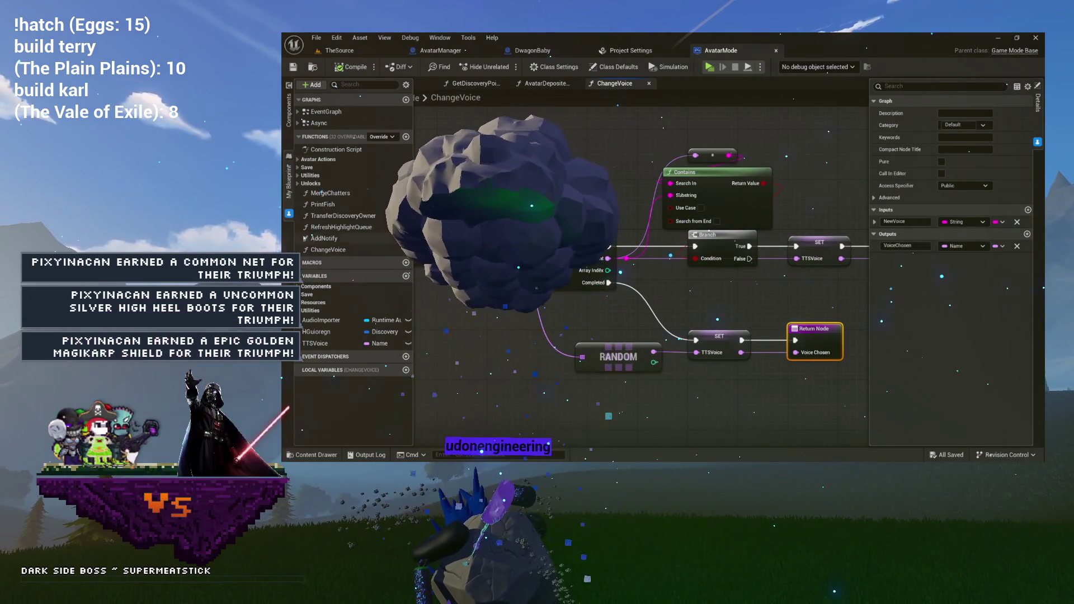
drag(311, 184, 328, 249)
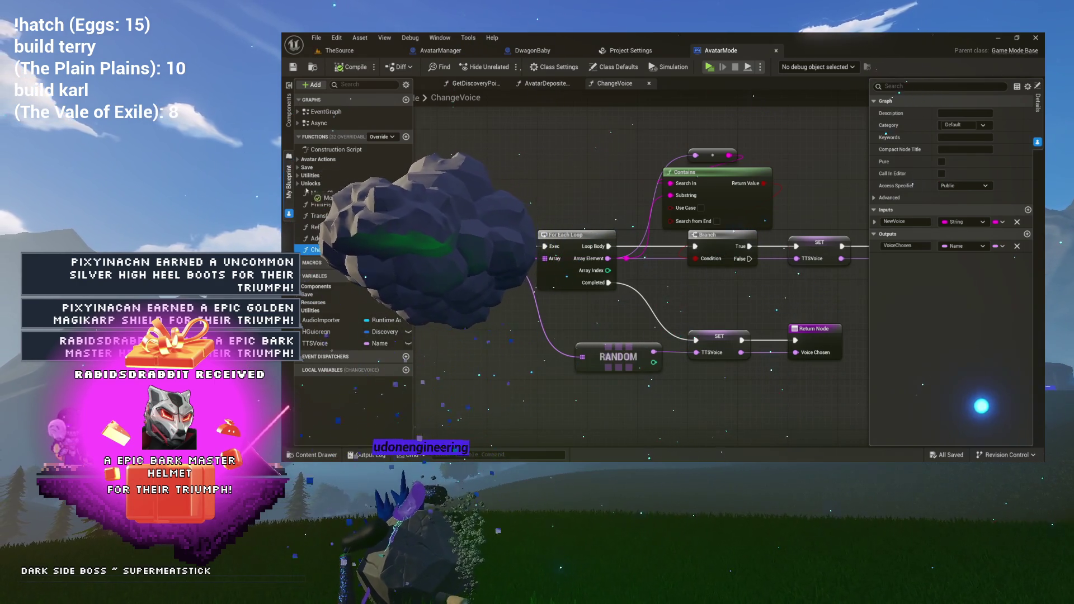
drag(311, 172, 311, 194)
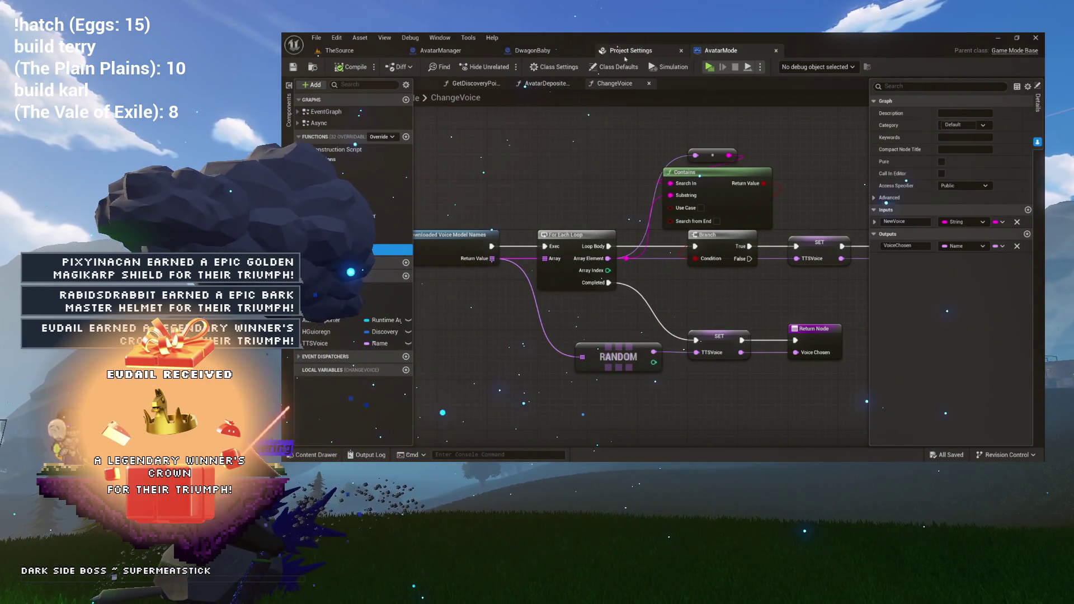
click(569, 52)
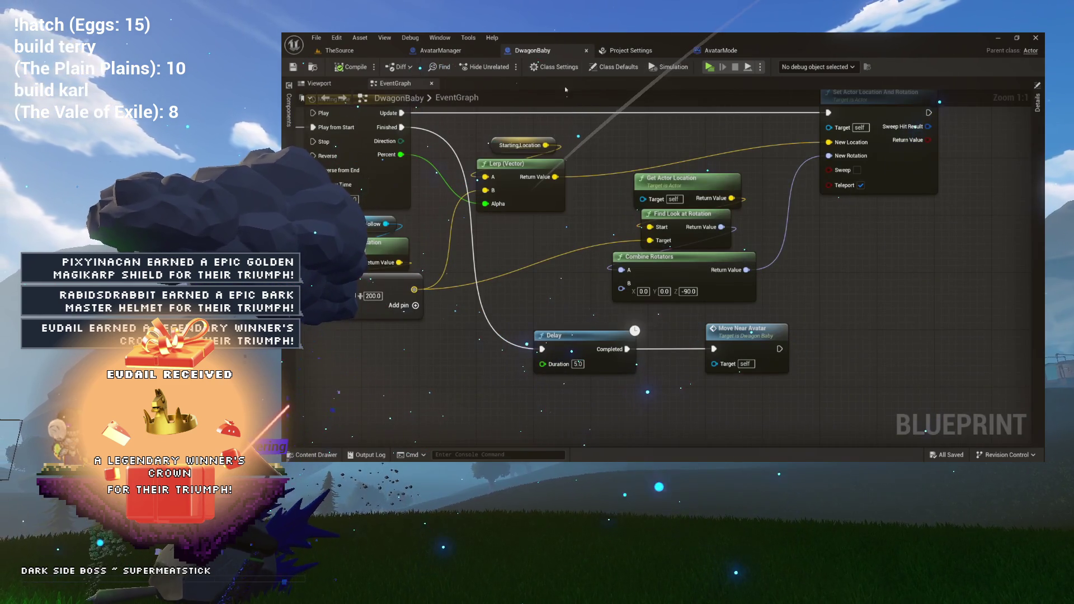
Look over AvatarMode's ChangeVoice and GetDiscoveryPoint graphs, then go back to CheckRedeem_SetVoice
click(468, 54)
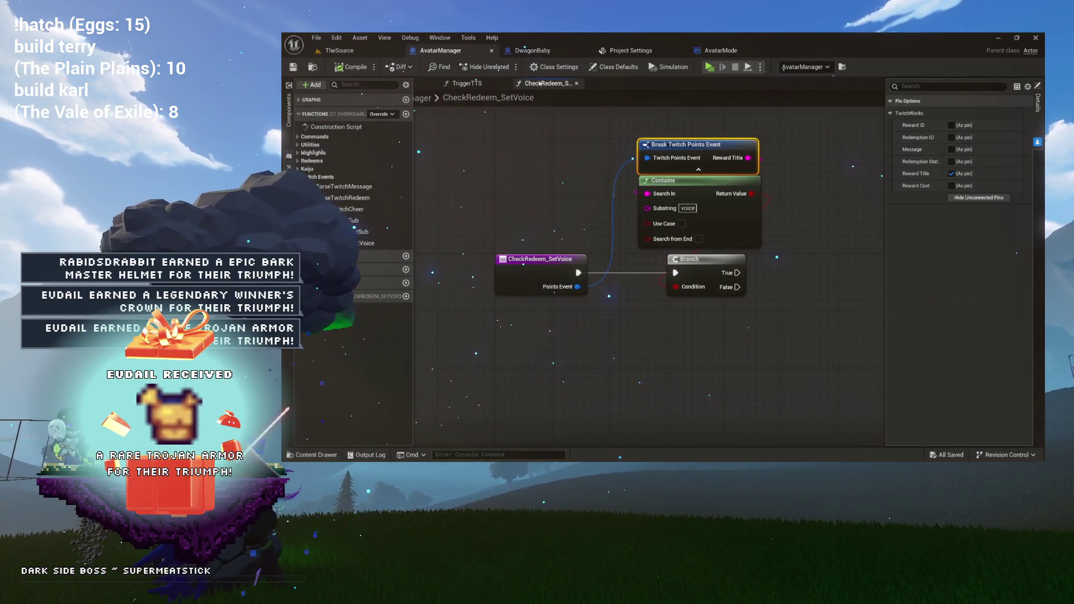
click(714, 49)
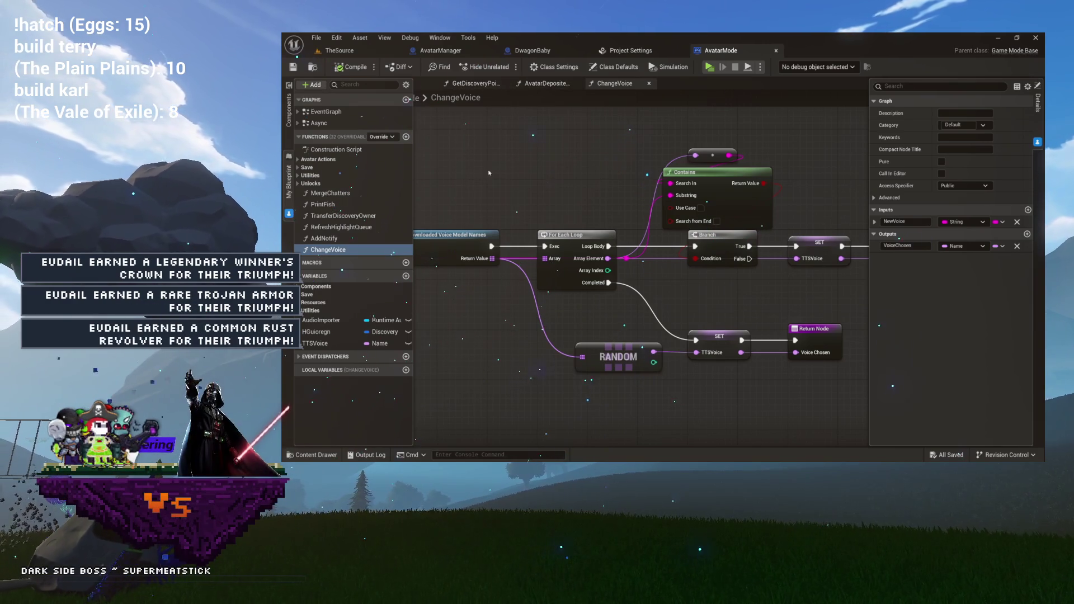
drag(534, 178, 521, 140)
click(470, 84)
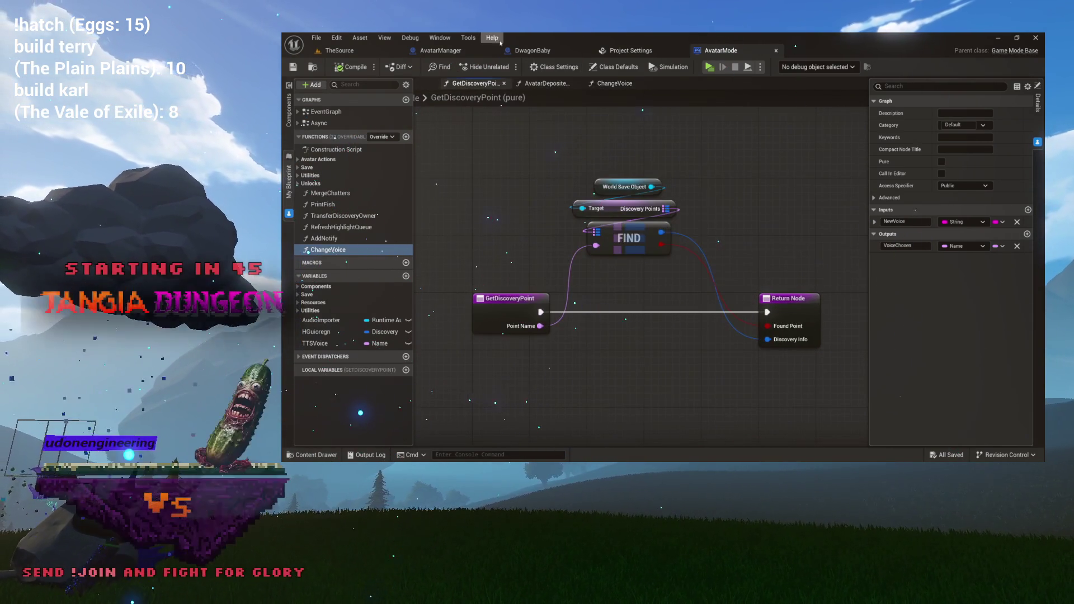
click(442, 50)
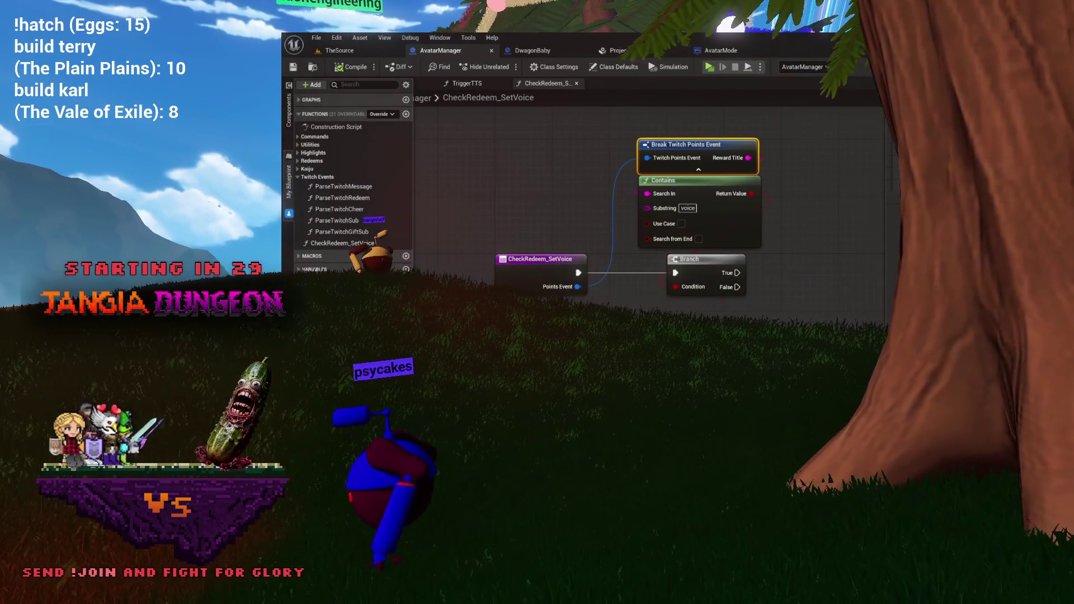
Clear space right of the Branch and place a Get Avatar Mode node
drag(520, 160, 752, 188)
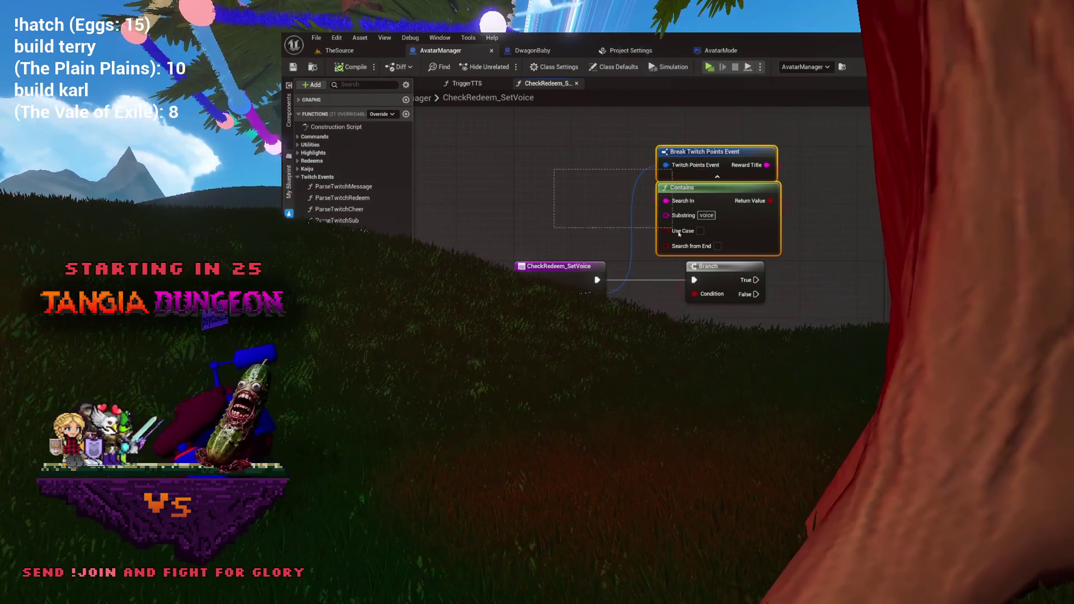
drag(810, 295, 737, 269)
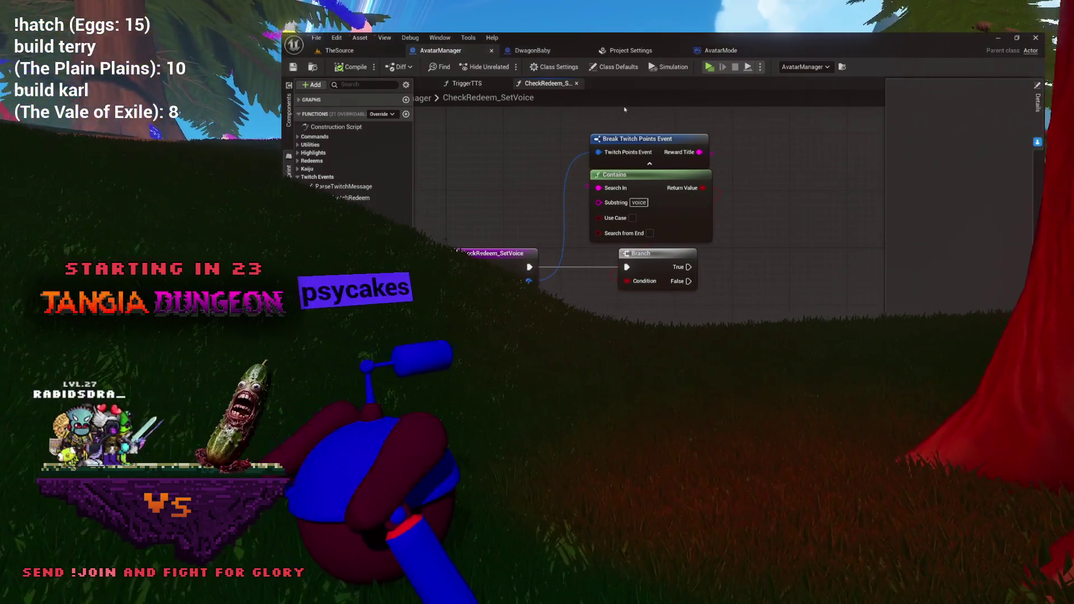
drag(712, 107, 712, 189)
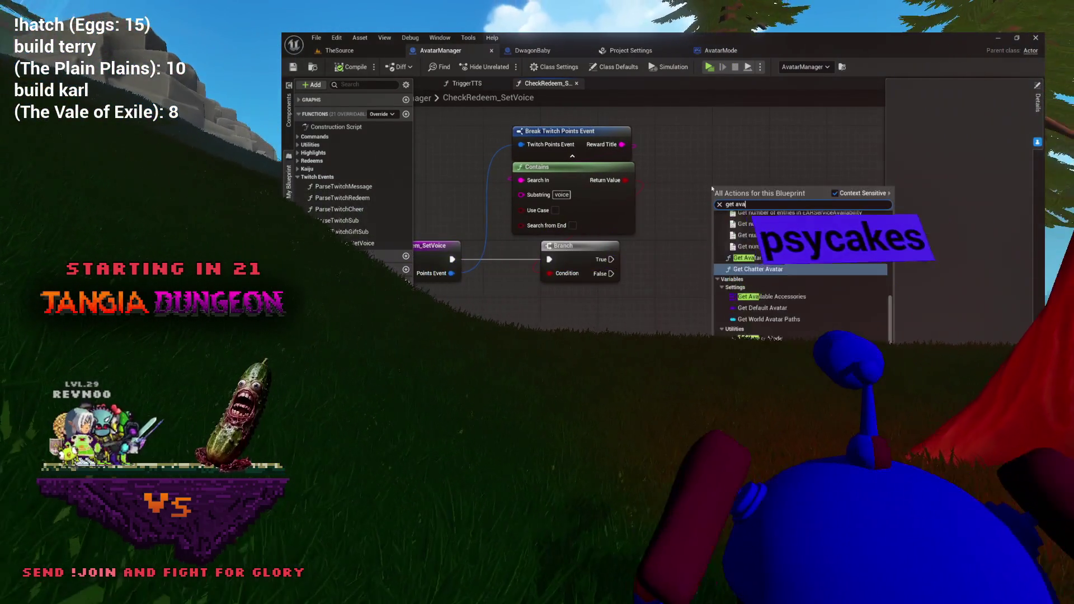
text(tar mode)
key(Return)
Check TheSource's GetDiscoveryPoint graph, then return to the CheckRedeem_SetVoice function
drag(764, 193, 698, 229)
text(set)
key(Escape)
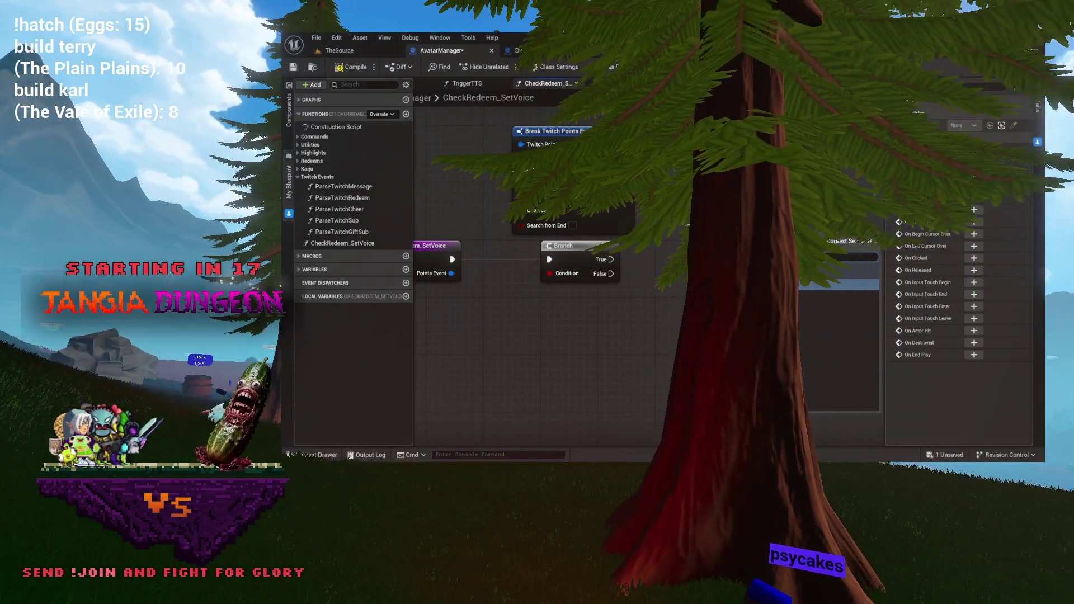
click(339, 51)
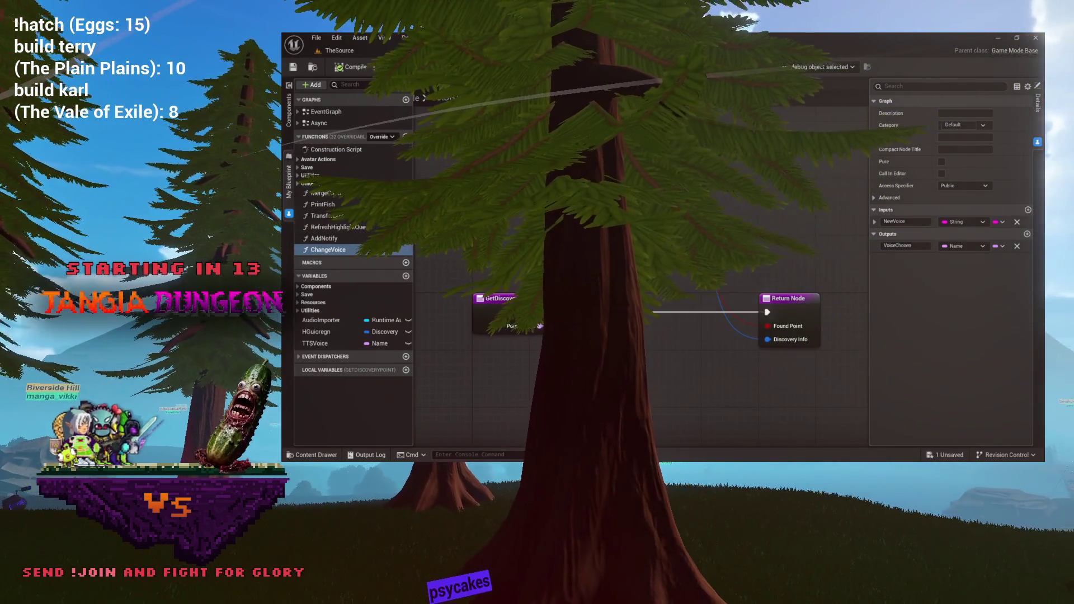
double_click(744, 190)
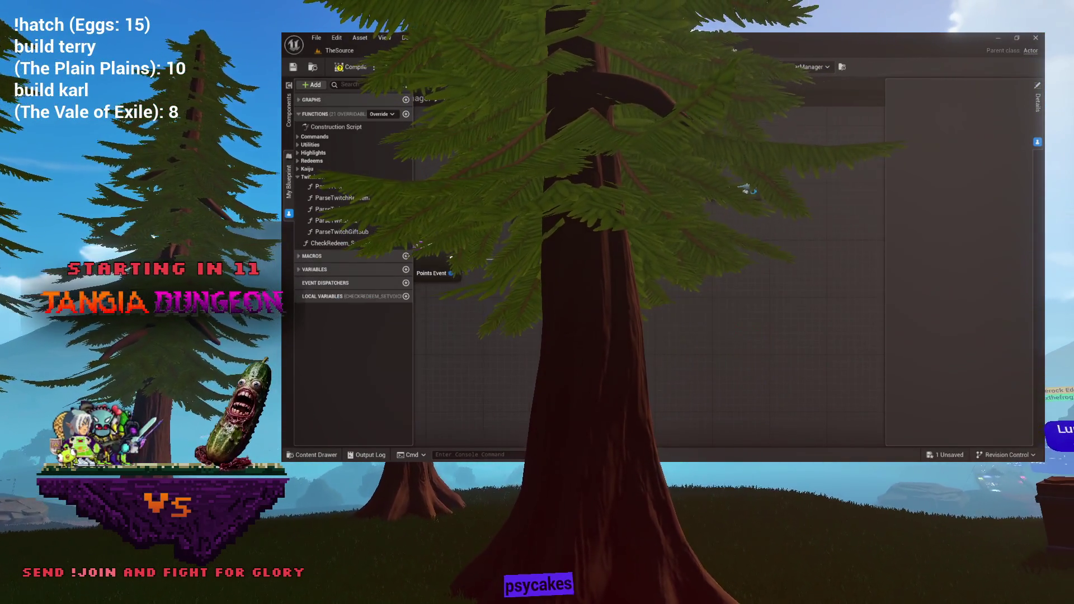
Add a Change Voice call on Avatar Mode and run the Branch's True path into it
click(745, 222)
drag(718, 267, 719, 268)
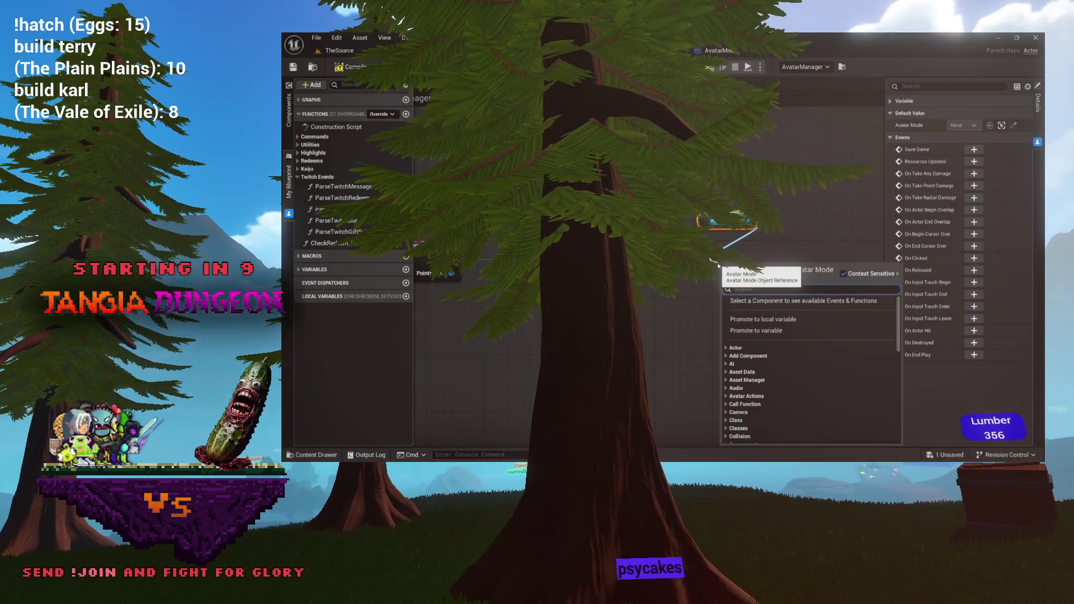
text(chan)
key(Return)
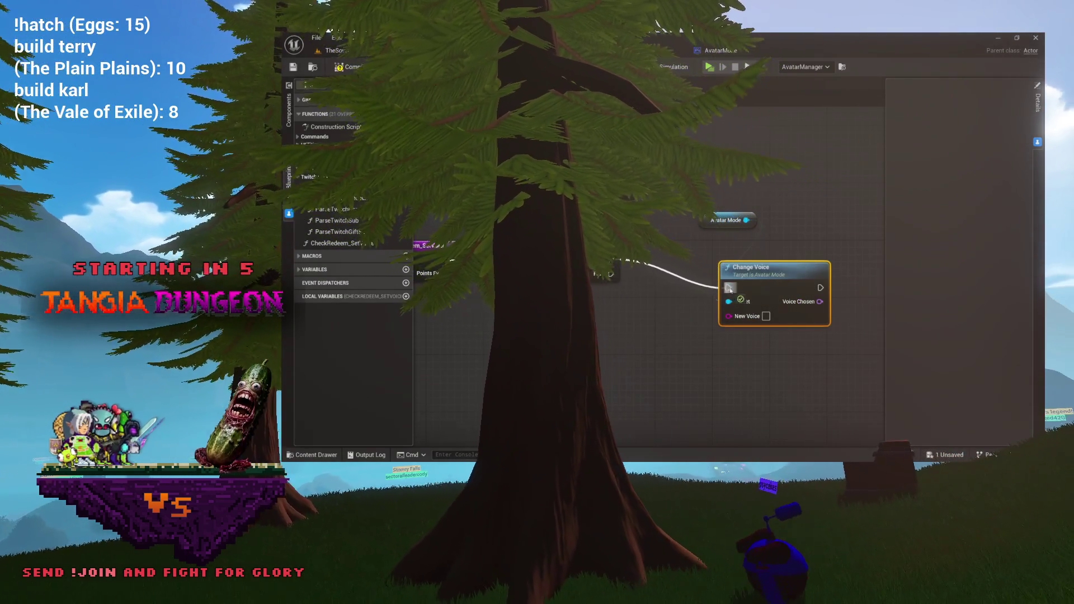
drag(729, 290, 728, 283)
Move Break Twitch Points Event up and expose its Message output pin
click(725, 219)
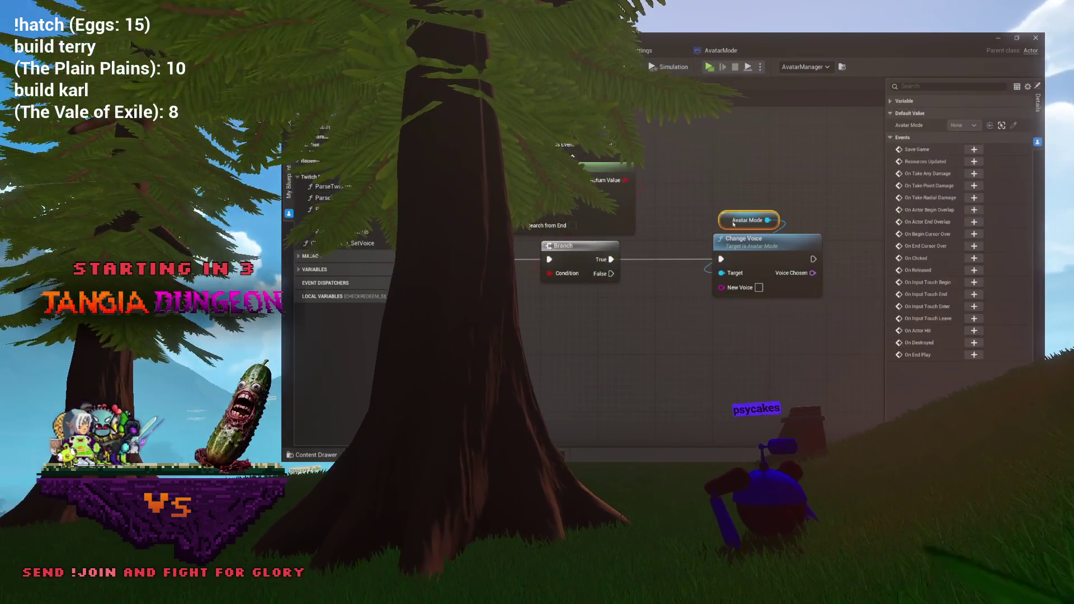
drag(573, 245, 625, 227)
drag(541, 232, 424, 270)
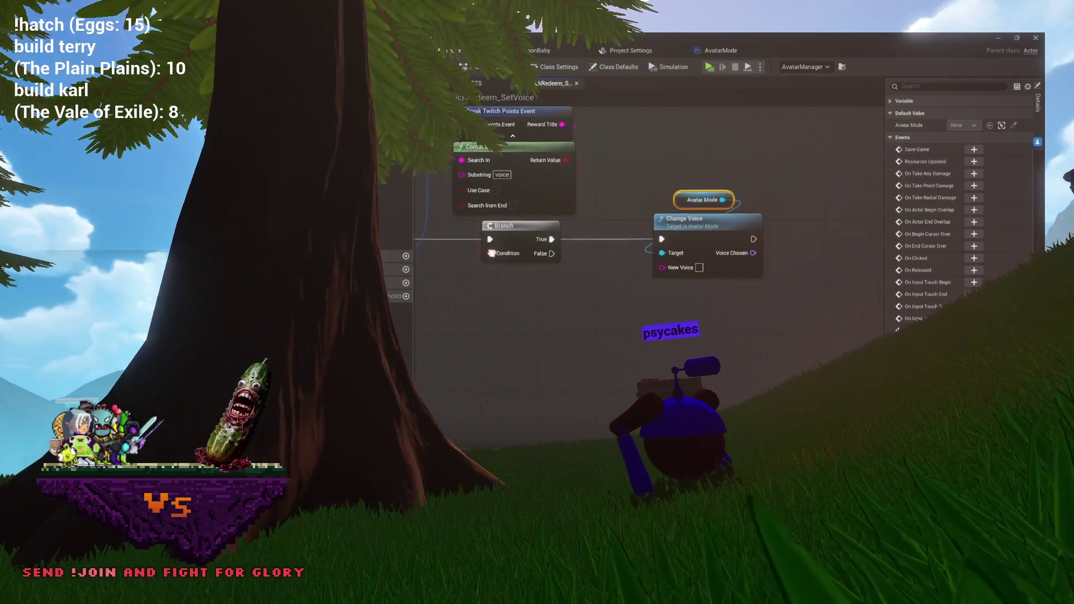
mouse_move(540, 231)
mouse_down()
mouse_move(555, 202)
mouse_move(547, 212)
mouse_move(585, 192)
mouse_move(557, 247)
mouse_up()
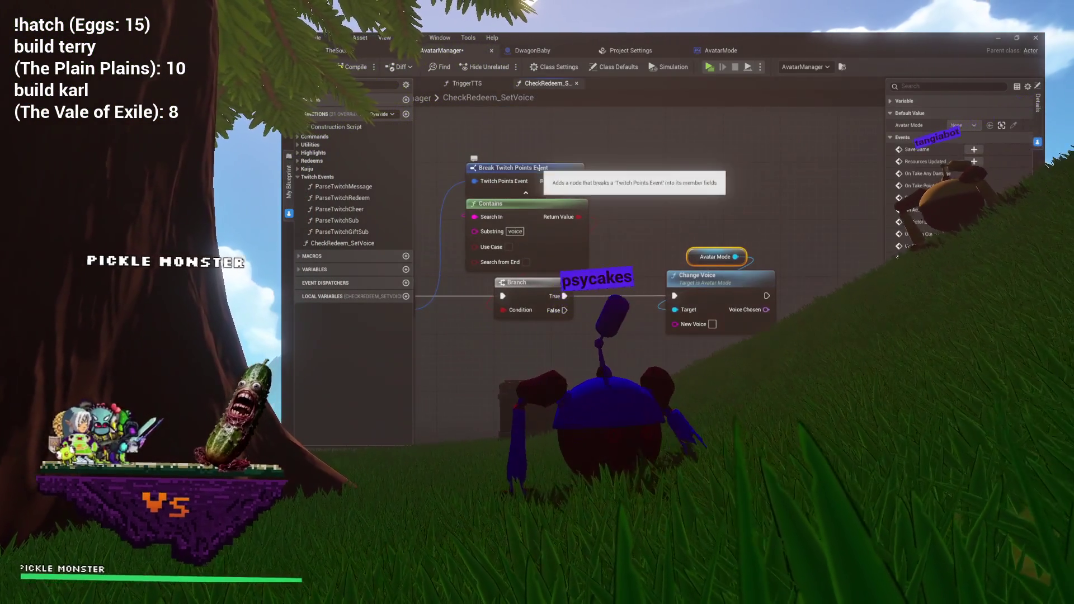
drag(520, 168, 520, 146)
click(951, 149)
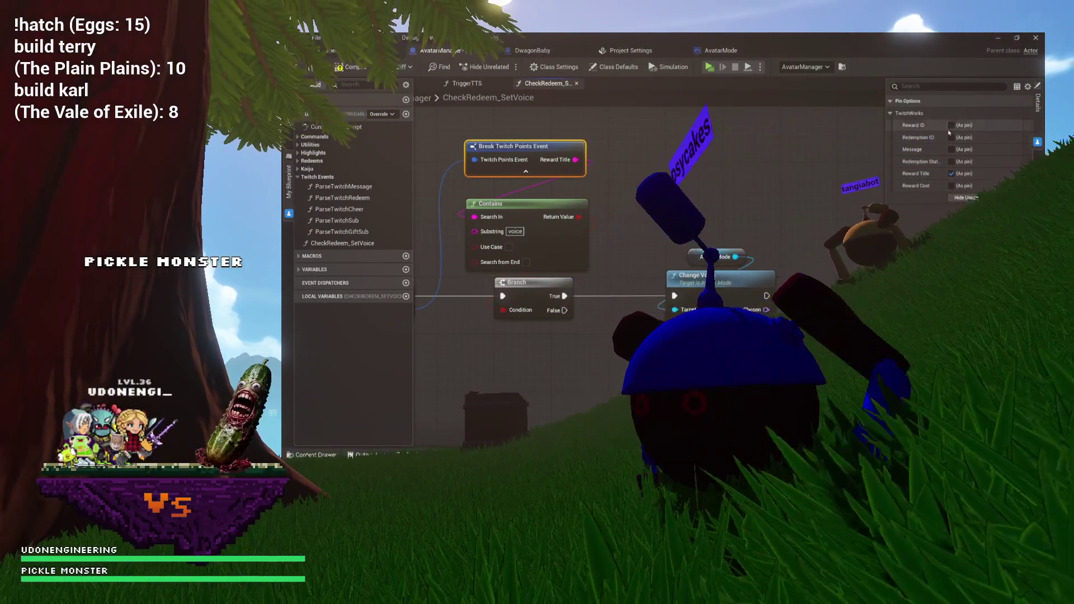
mouse_move(575, 159)
mouse_down()
mouse_move(628, 173)
mouse_move(641, 196)
mouse_up()
Add a Break Twitch Message node from Message and place it below the Branch
text(brea)
click(691, 235)
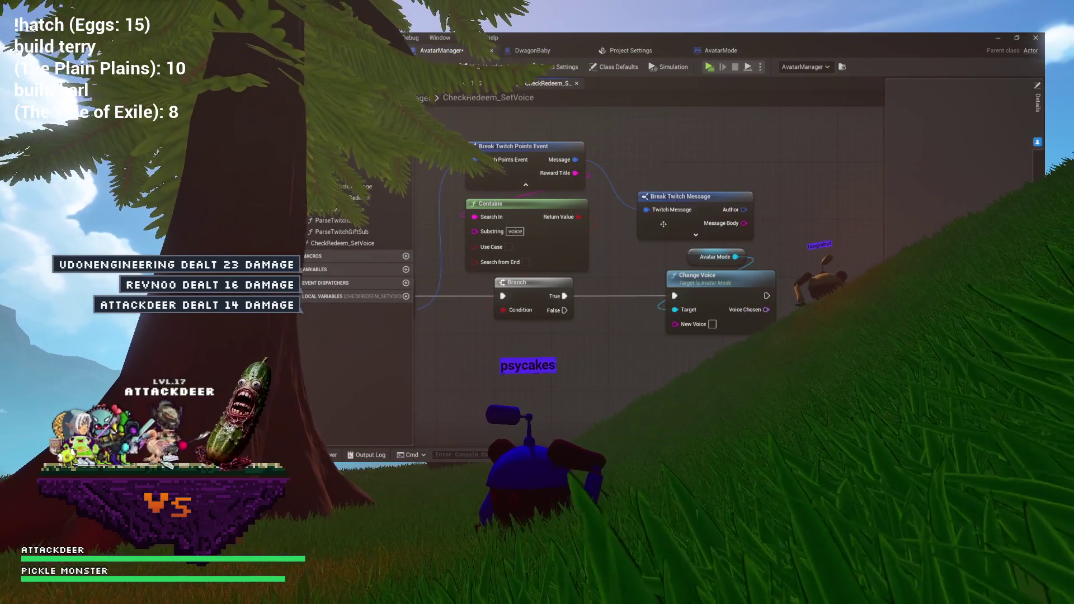
drag(688, 198, 557, 384)
drag(682, 340, 655, 292)
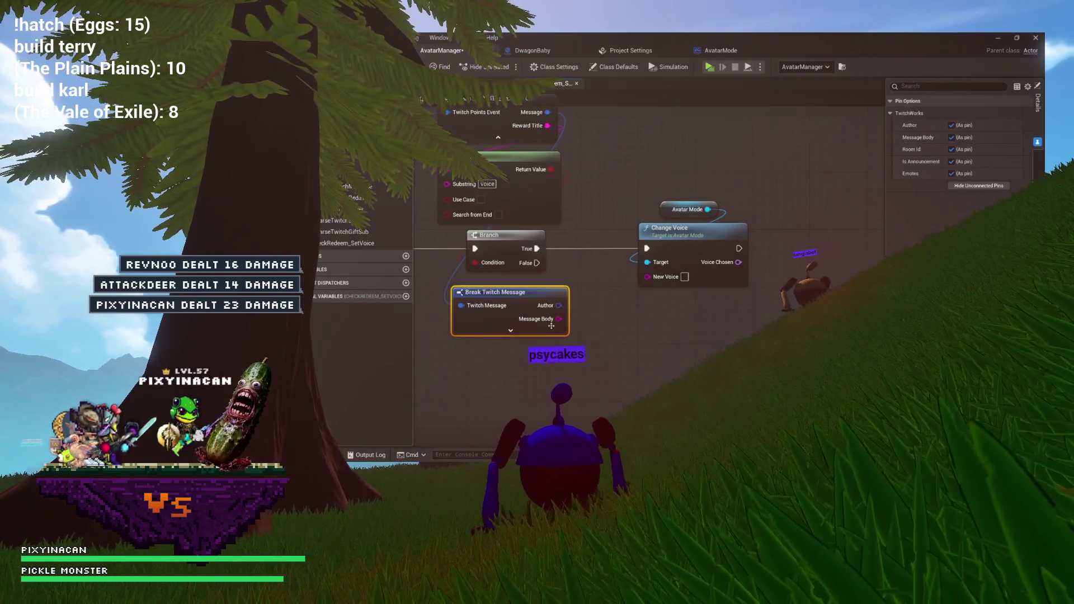
mouse_move(589, 341)
mouse_down()
mouse_move(687, 308)
mouse_move(694, 353)
mouse_up()
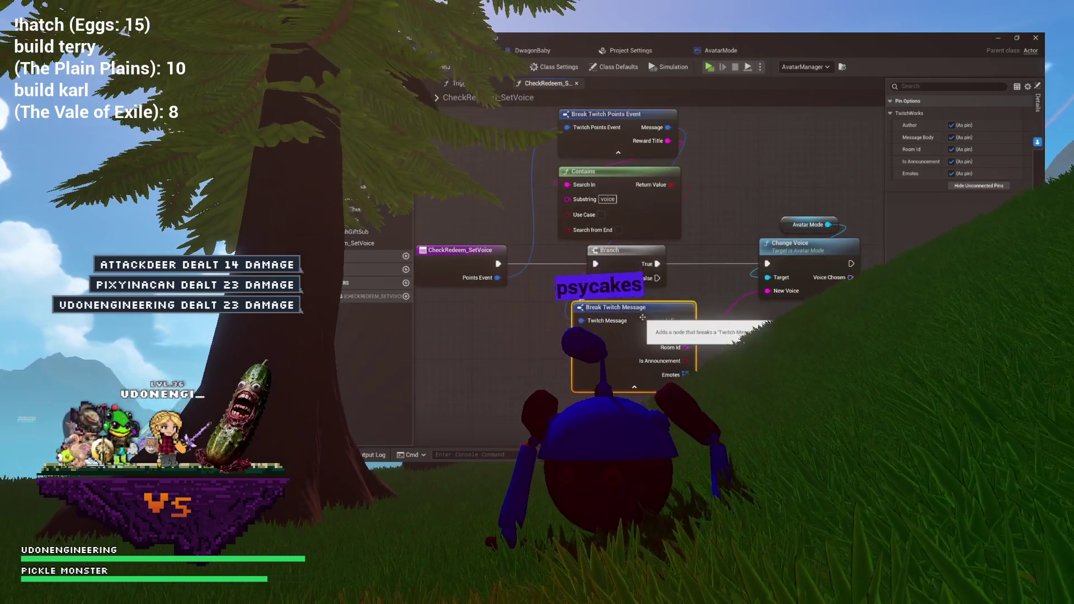
Hide unconnected pins on Break Twitch Message, leaving only Message Body, and save
right_click(663, 317)
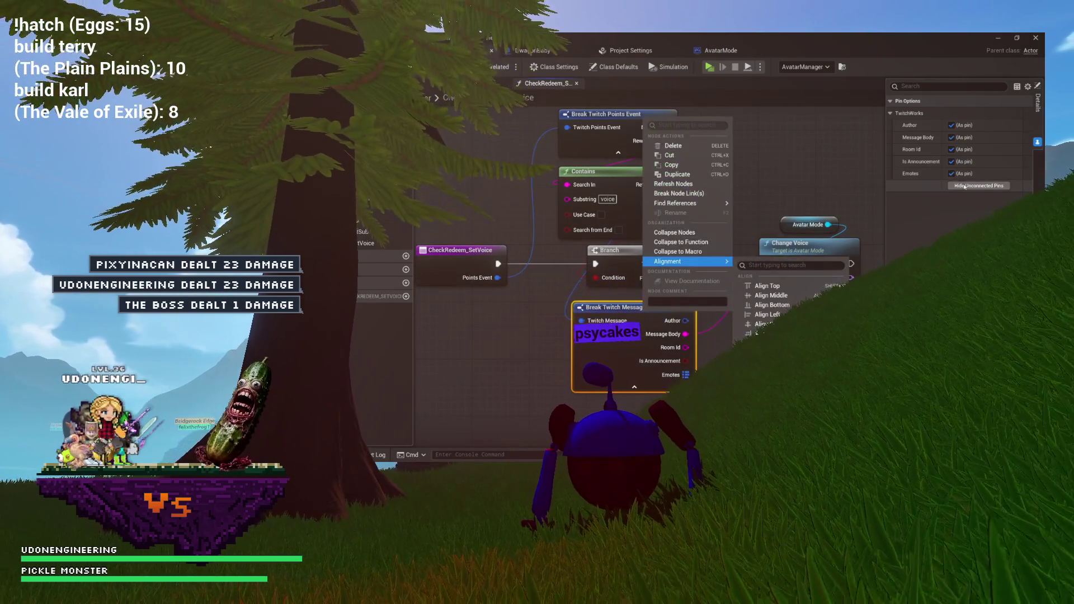
click(964, 186)
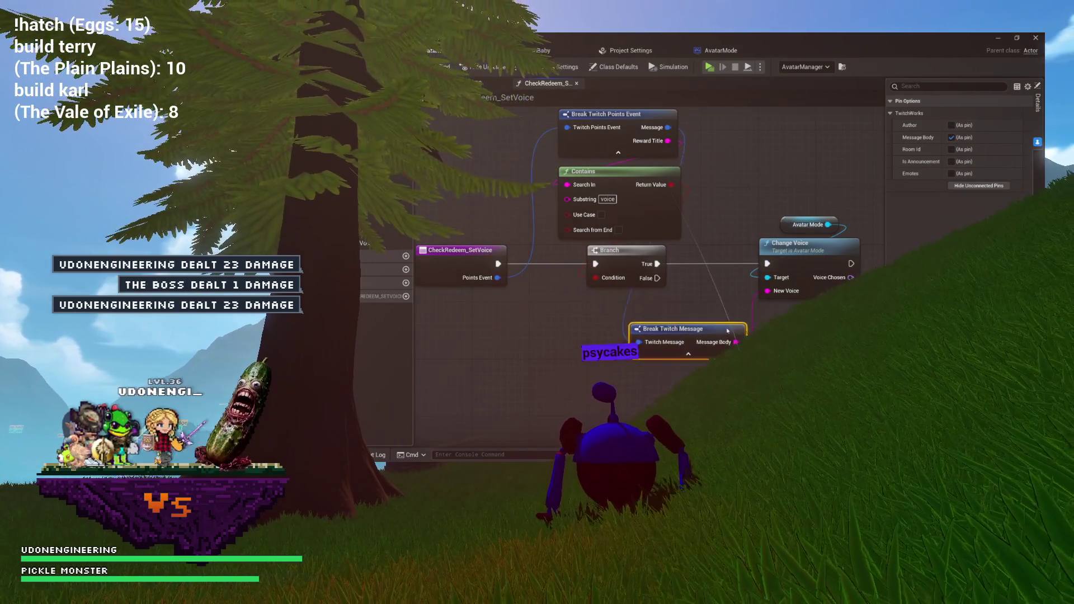
drag(701, 318, 636, 344)
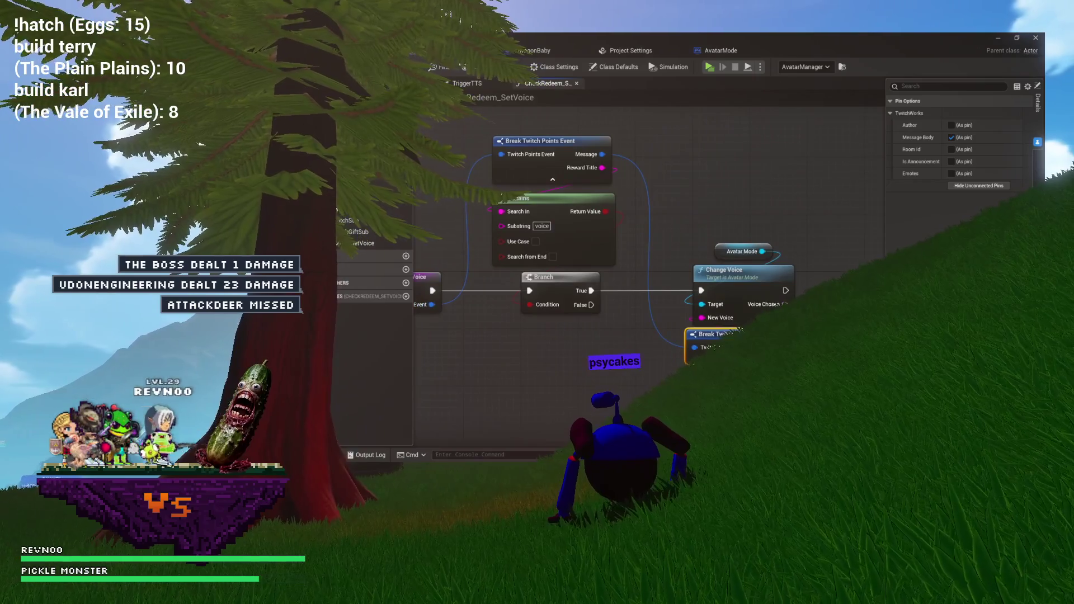
key(ctrl+s)
Center Change Voice and Break Twitch Message, and inspect Voice Chosen's options without adding anything
drag(684, 188, 711, 170)
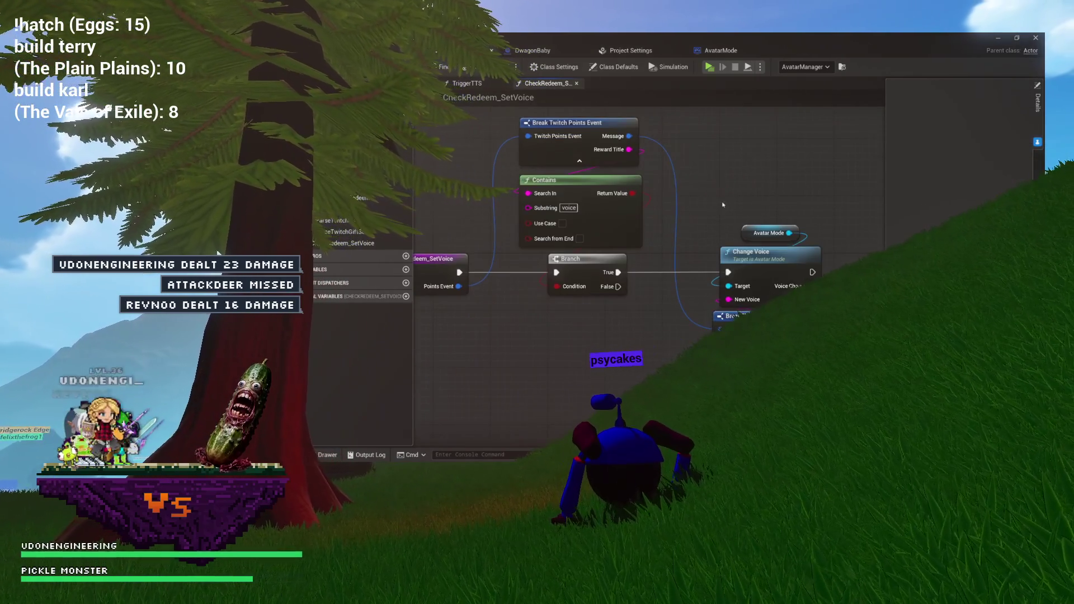
drag(907, 281, 719, 235)
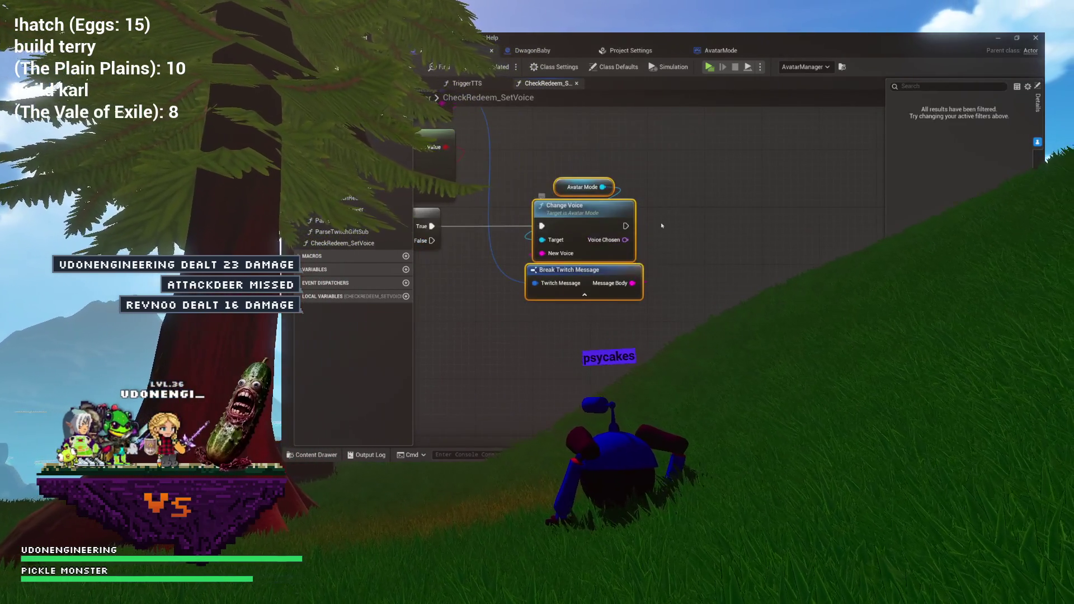
drag(625, 239, 694, 214)
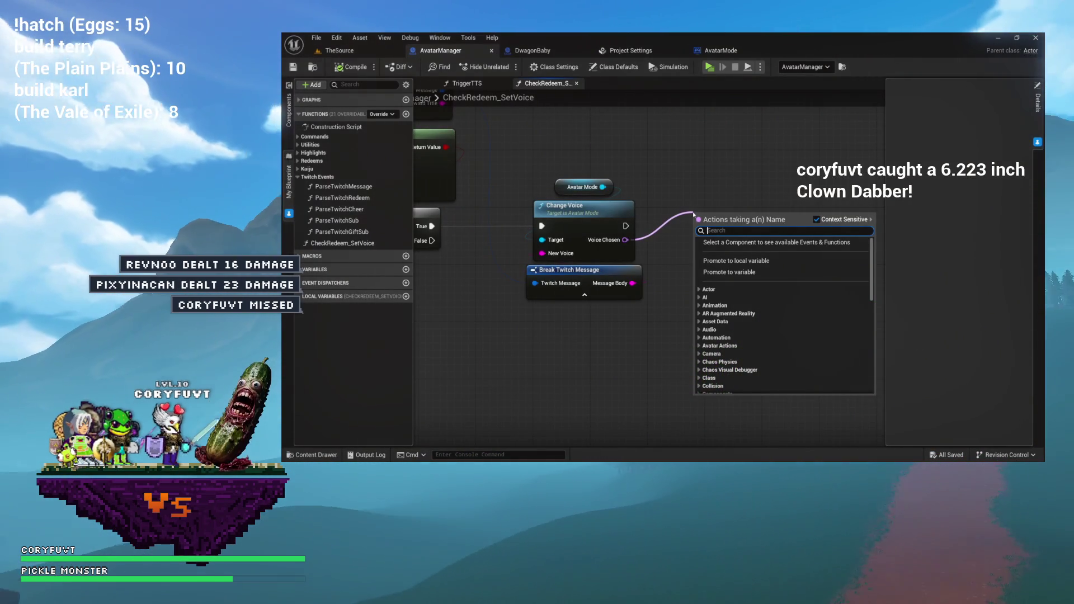
click(640, 237)
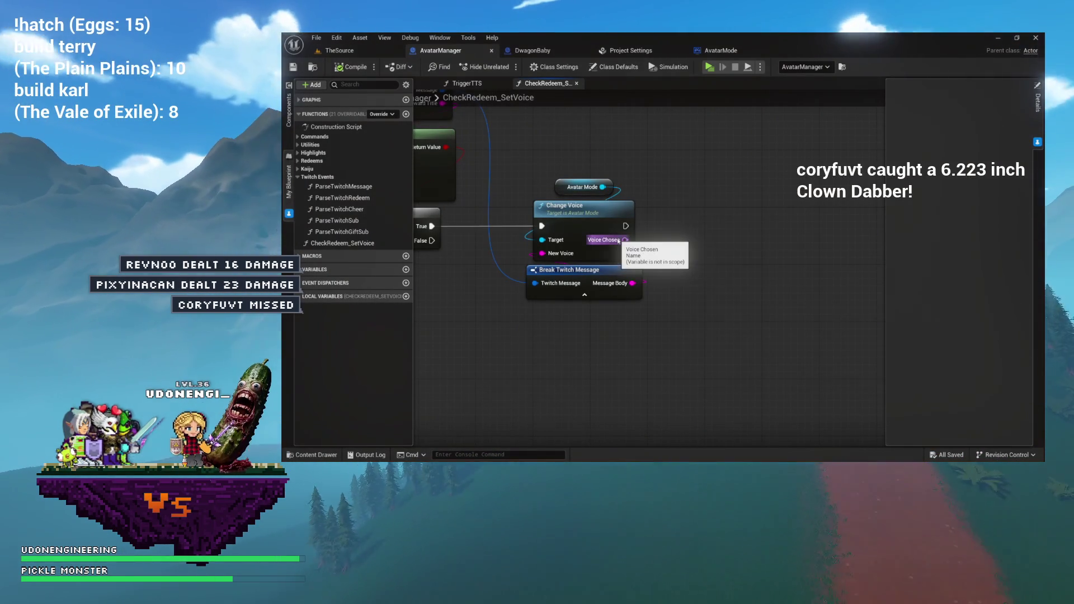
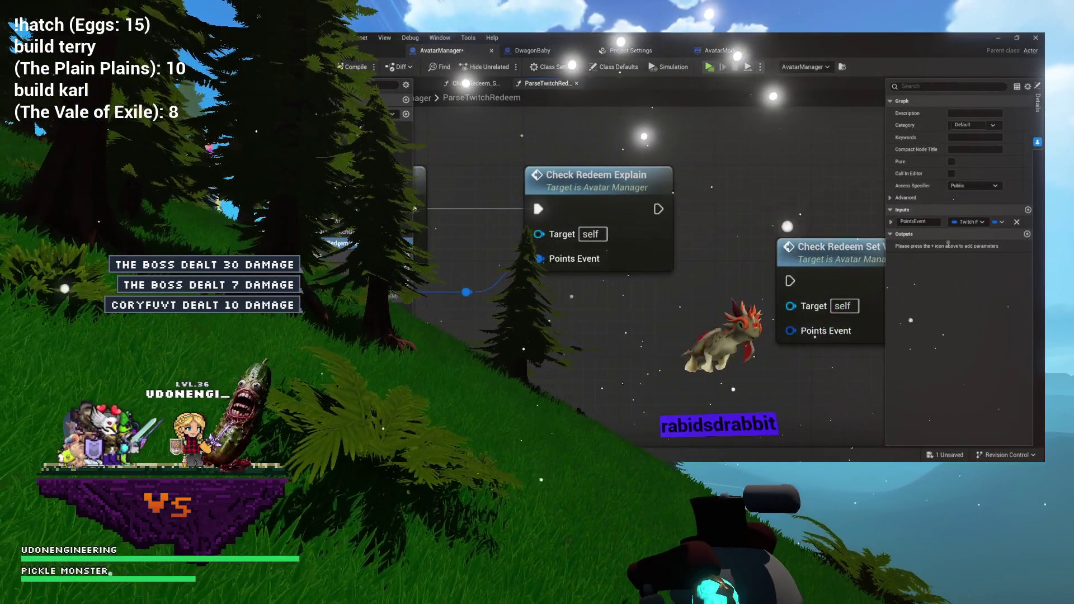
Position Check Redeem Set Voice and connect Check Redeem Explain's exec output to it, then close ParseTwitchRedeem
mouse_move(830, 256)
mouse_down()
mouse_move(688, 264)
mouse_move(670, 230)
mouse_up()
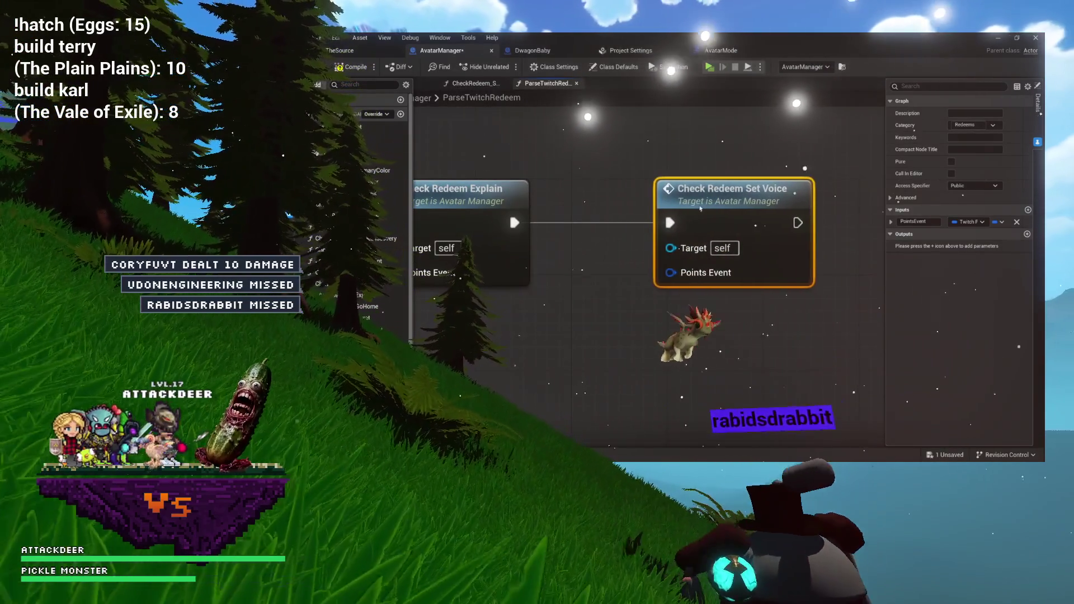
mouse_move(643, 219)
mouse_down()
mouse_move(551, 296)
mouse_move(492, 295)
mouse_move(636, 305)
mouse_move(719, 296)
mouse_up()
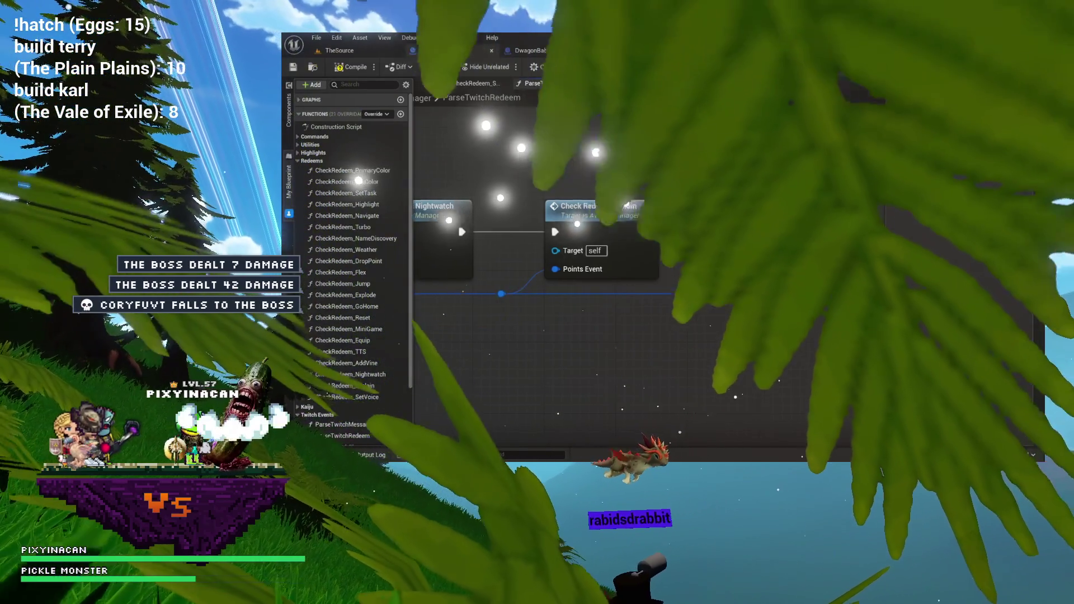
scroll(719, 297, up, 2)
scroll(732, 314, down, 5)
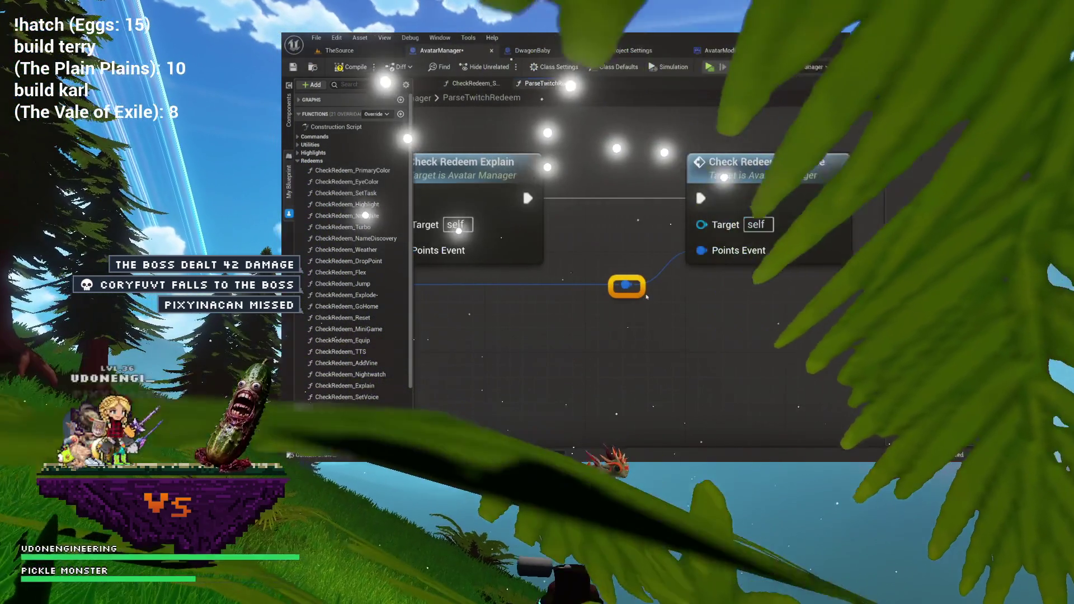
scroll(733, 314, down, 2)
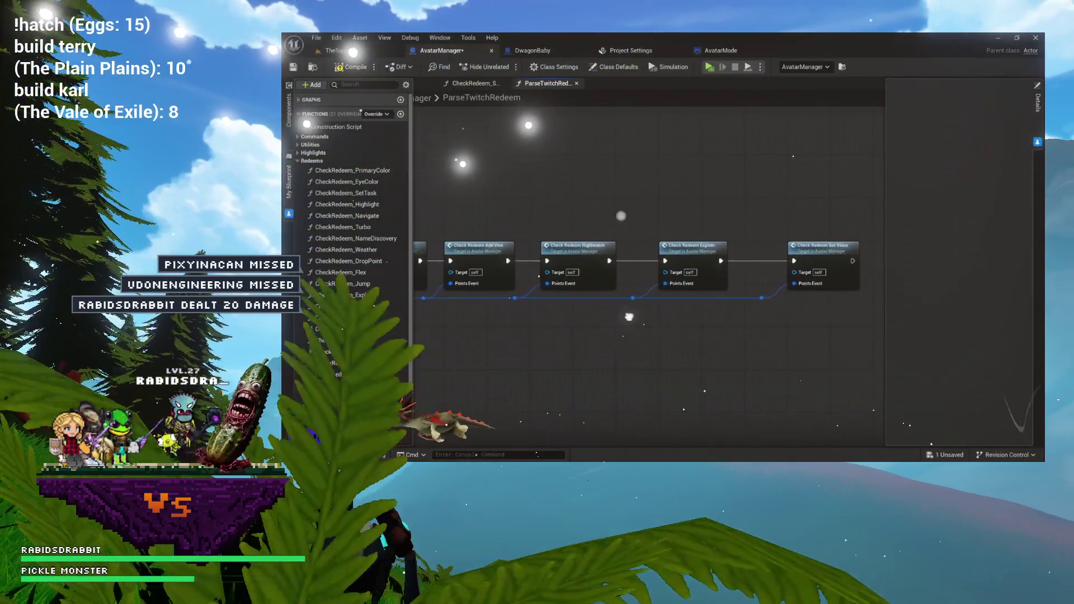
drag(461, 259, 708, 252)
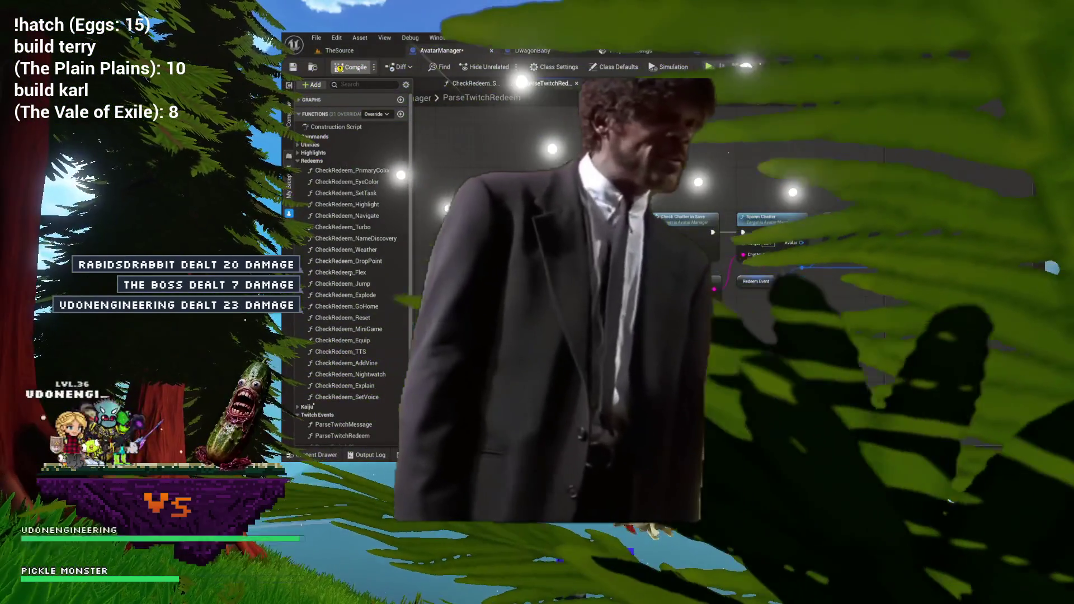
click(576, 83)
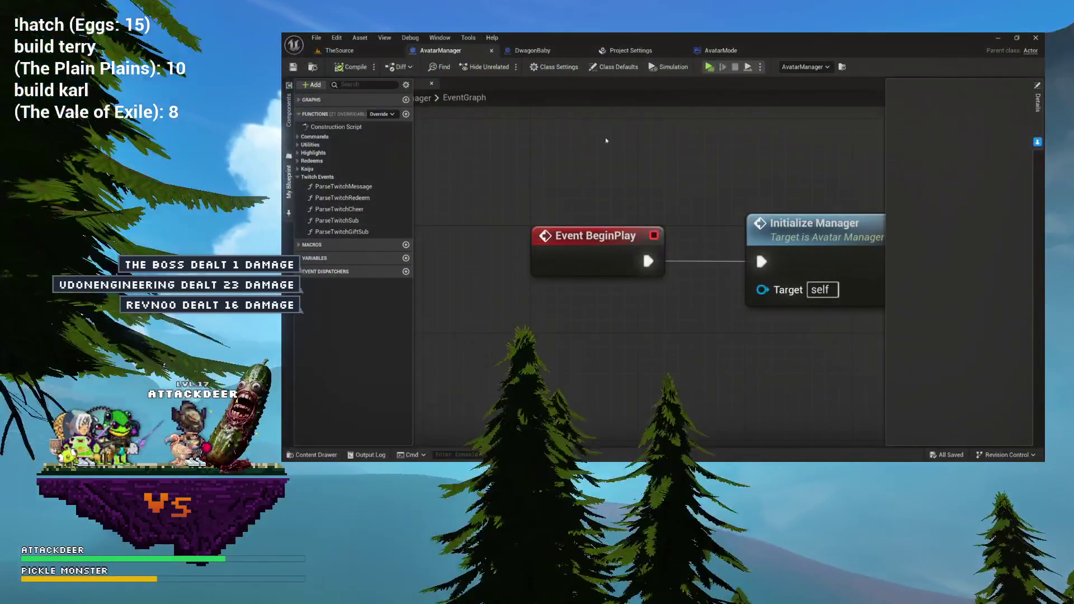
Hide the My Blueprint and Details panels, then go to Project Settings' Runtime Text To Speech voice list
click(594, 257)
click(858, 147)
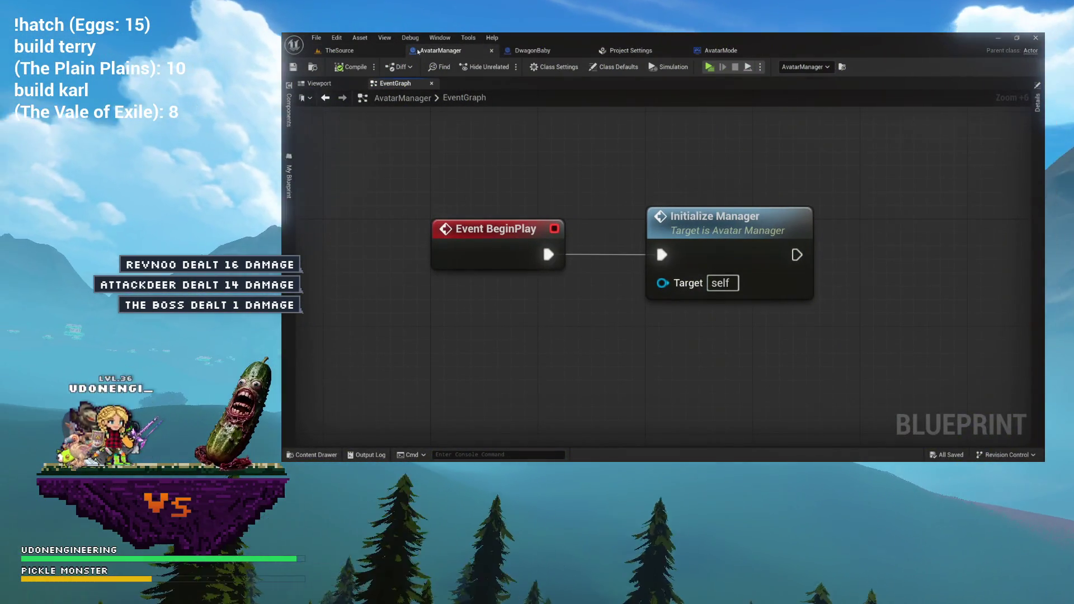
click(353, 52)
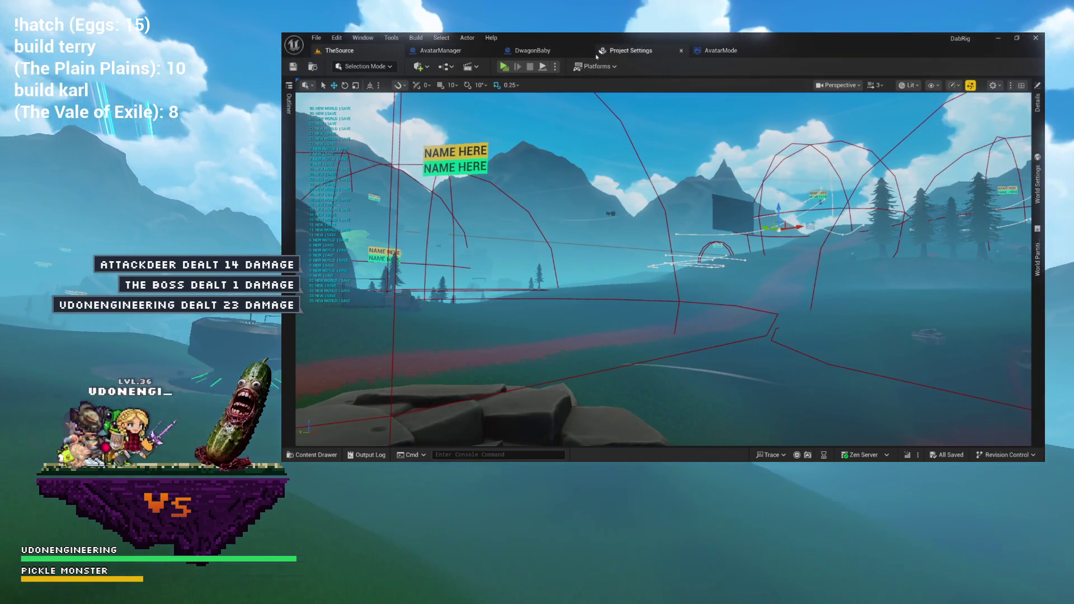
click(573, 51)
click(667, 56)
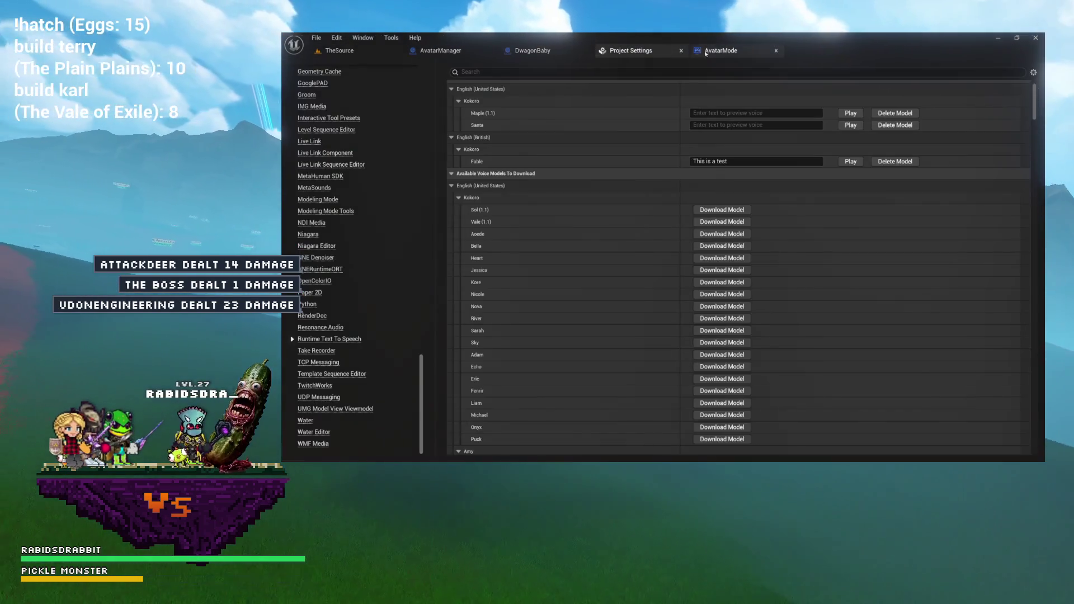
click(440, 51)
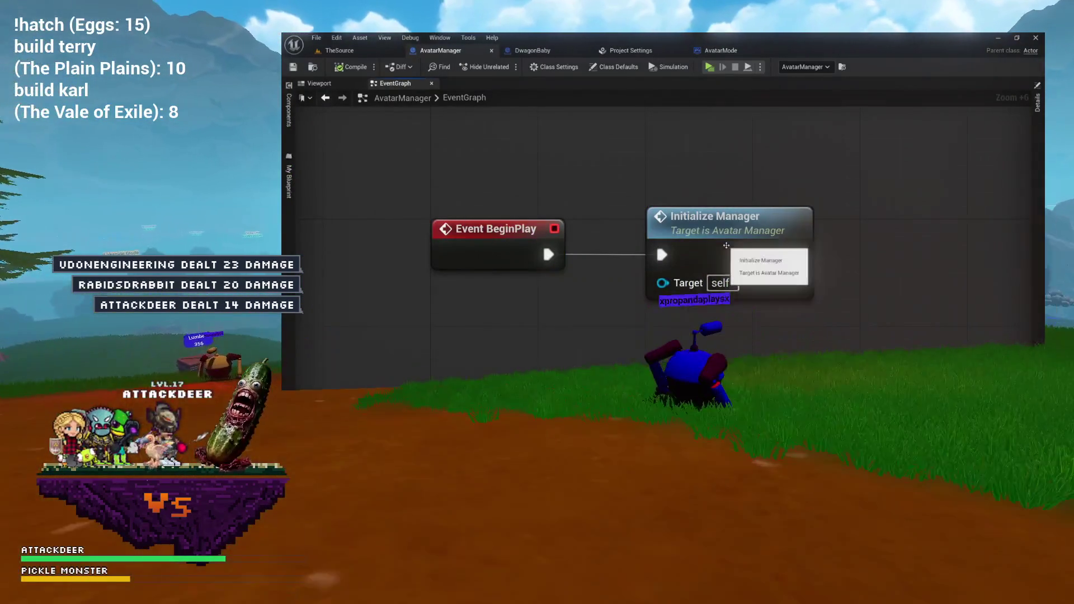
double_click(473, 101)
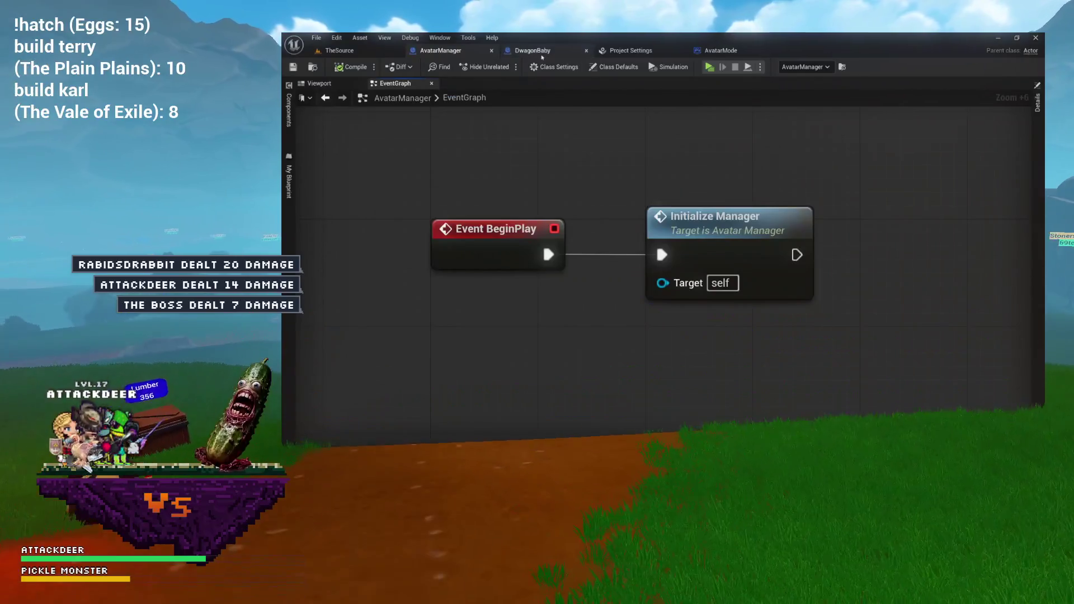
click(534, 51)
click(631, 50)
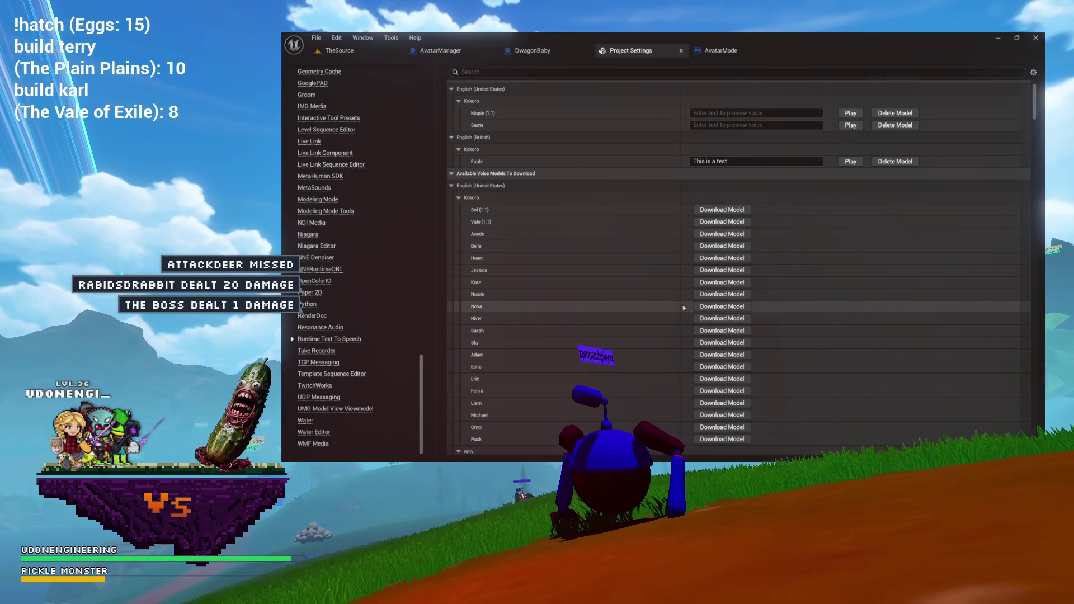
Download the Bella voice model
scroll(682, 307, down, 3)
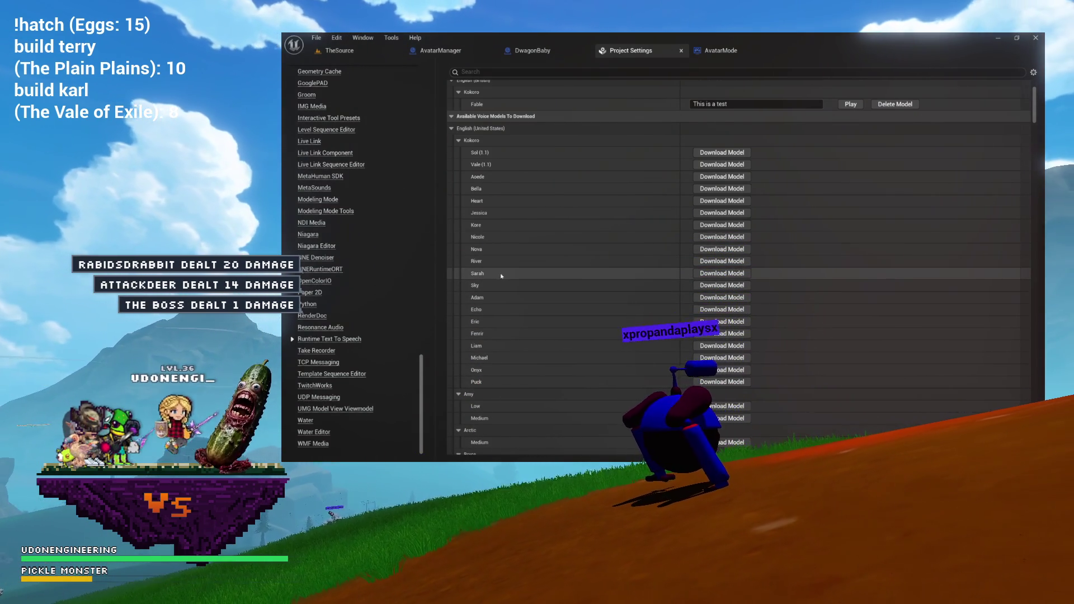
scroll(500, 275, up, 1)
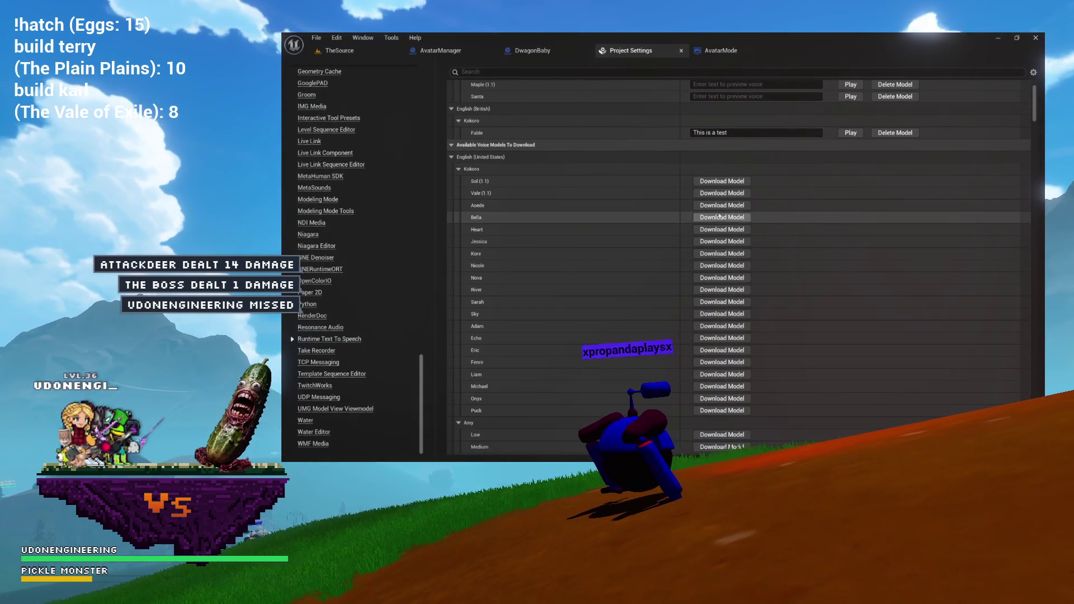
click(727, 217)
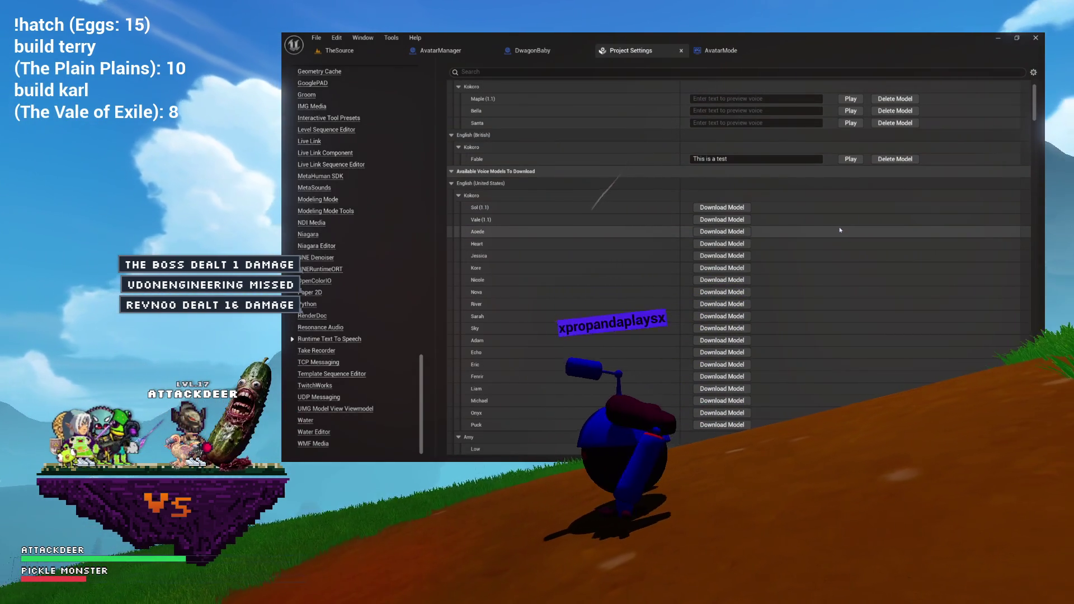
Collapse the Amy and English (United States) lists and scroll to English (British) > Kokoro
scroll(787, 221, up, 1)
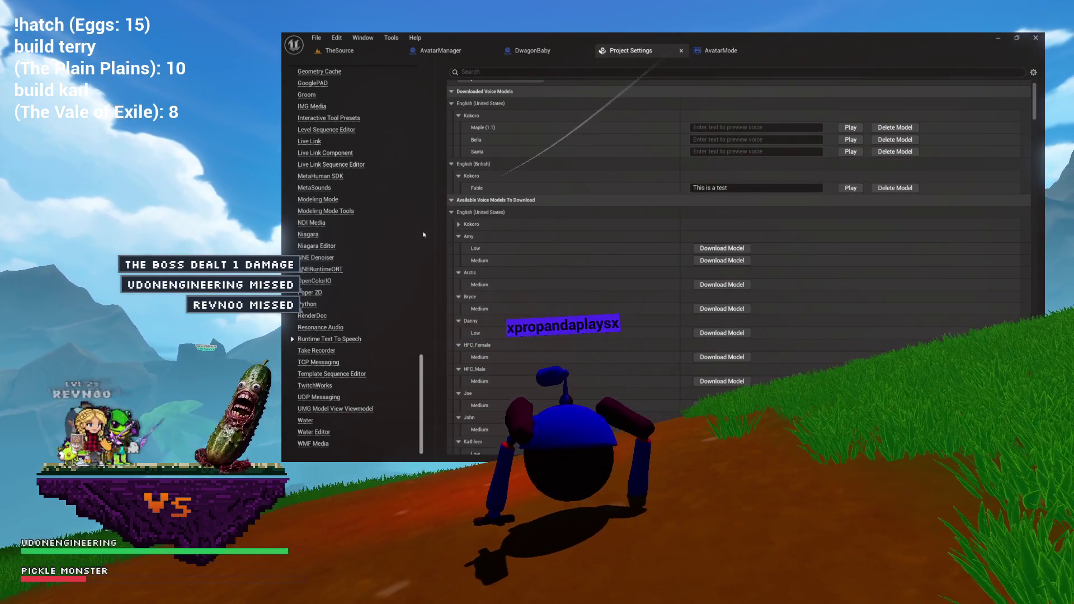
click(459, 236)
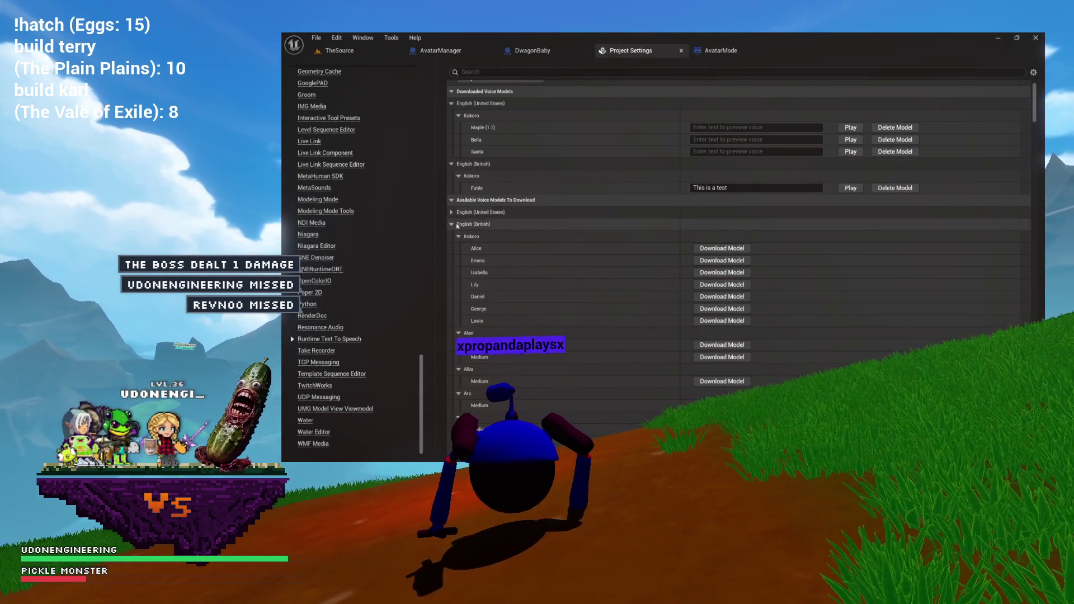
click(451, 213)
scroll(507, 244, down, 1)
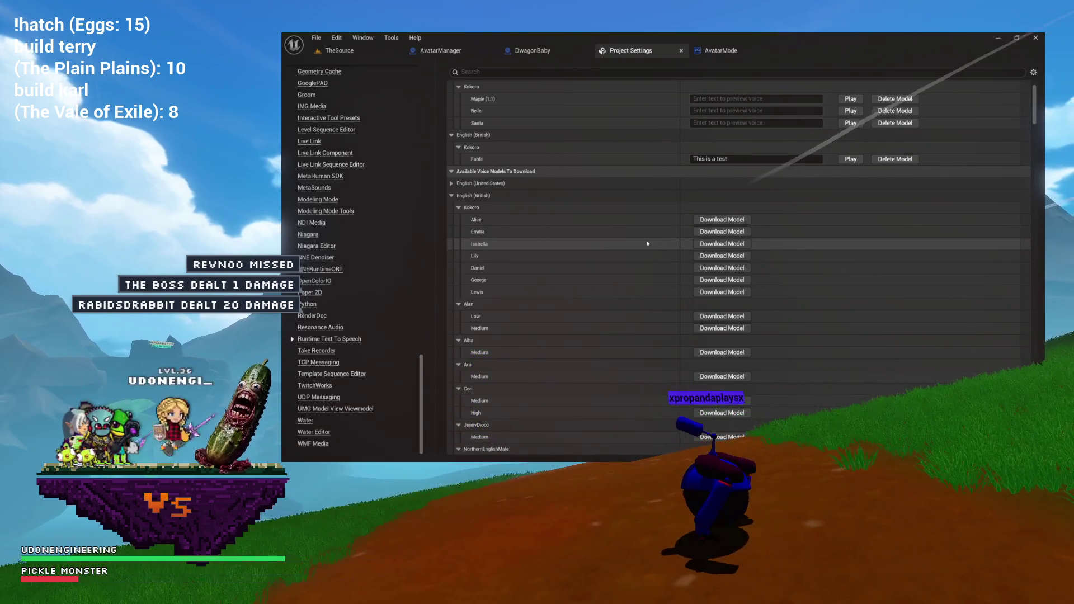
scroll(678, 242, down, 3)
scroll(677, 244, down, 1)
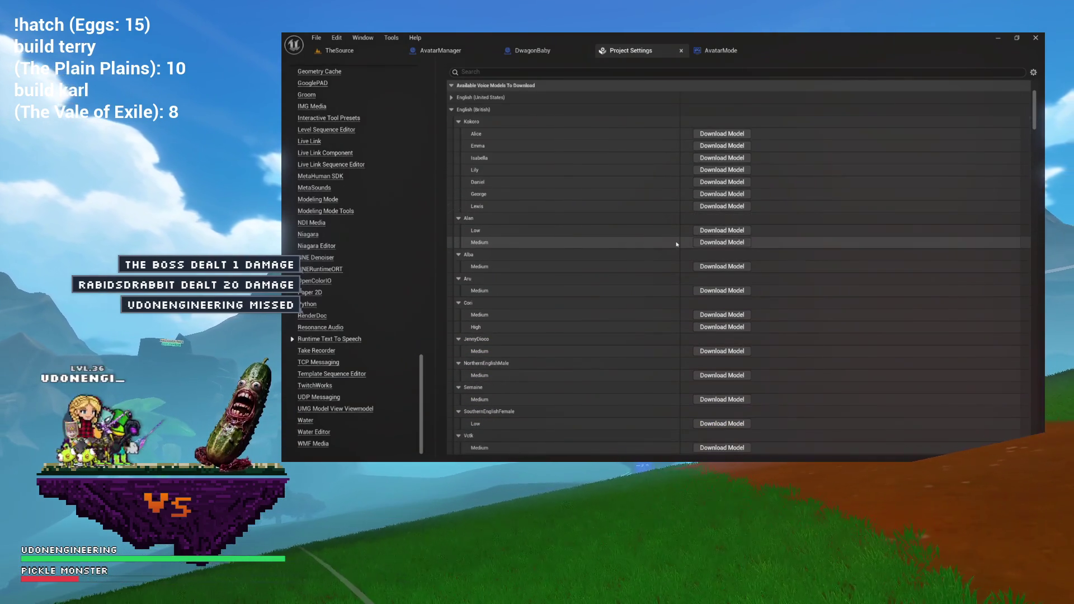
scroll(677, 245, down, 3)
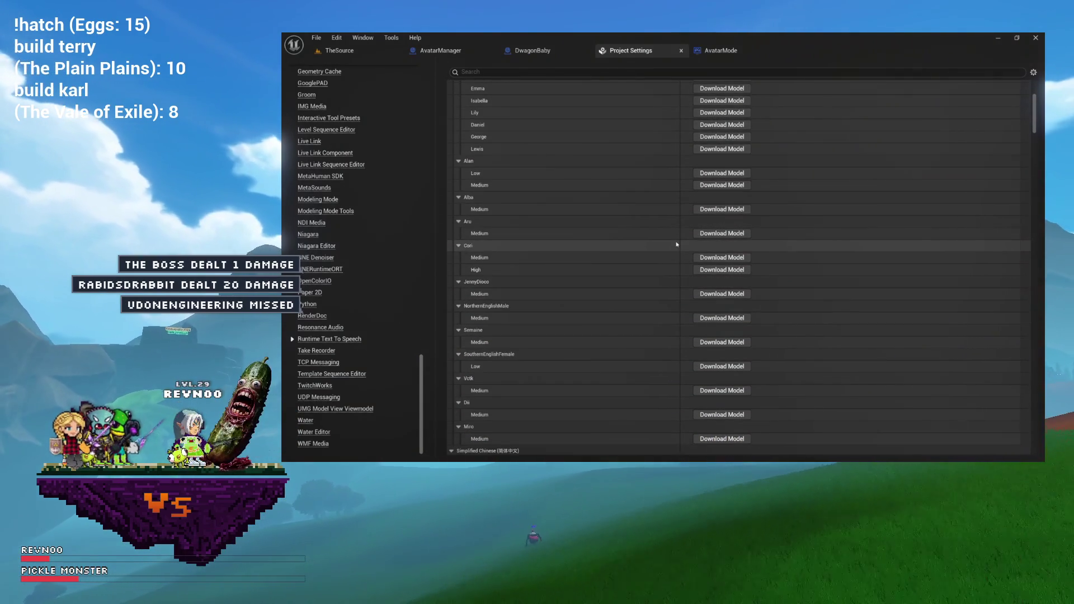
scroll(677, 245, down, 1)
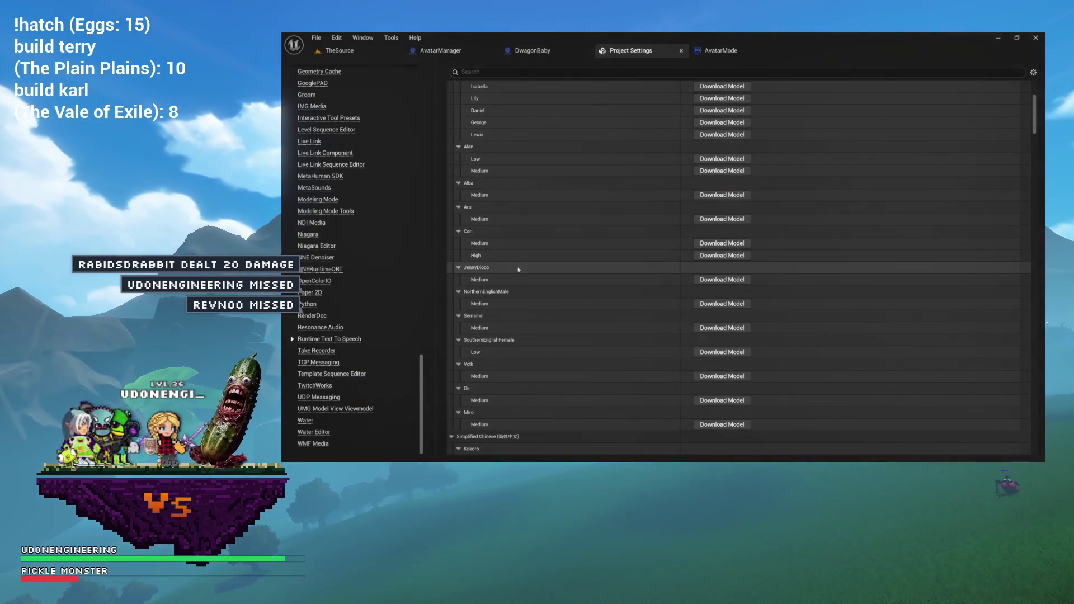
scroll(493, 274, down, 2)
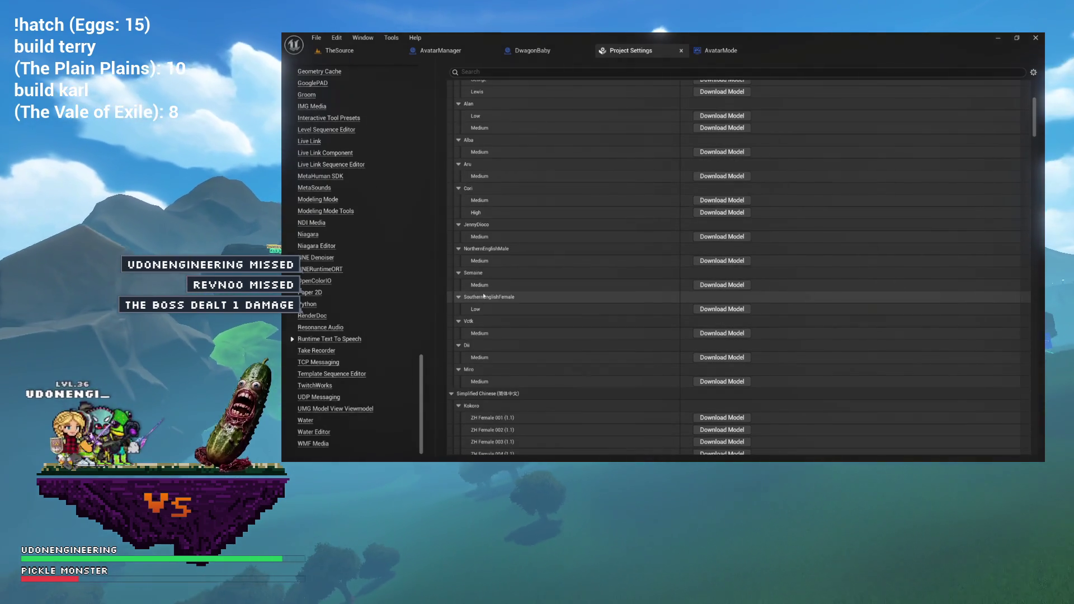
scroll(479, 330, down, 2)
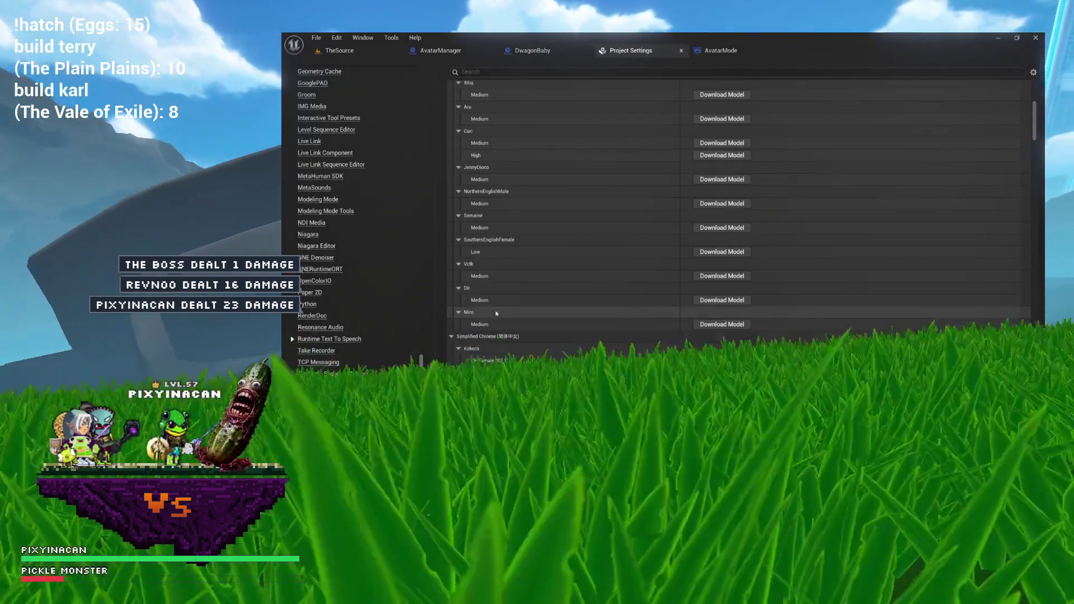
scroll(496, 313, up, 2)
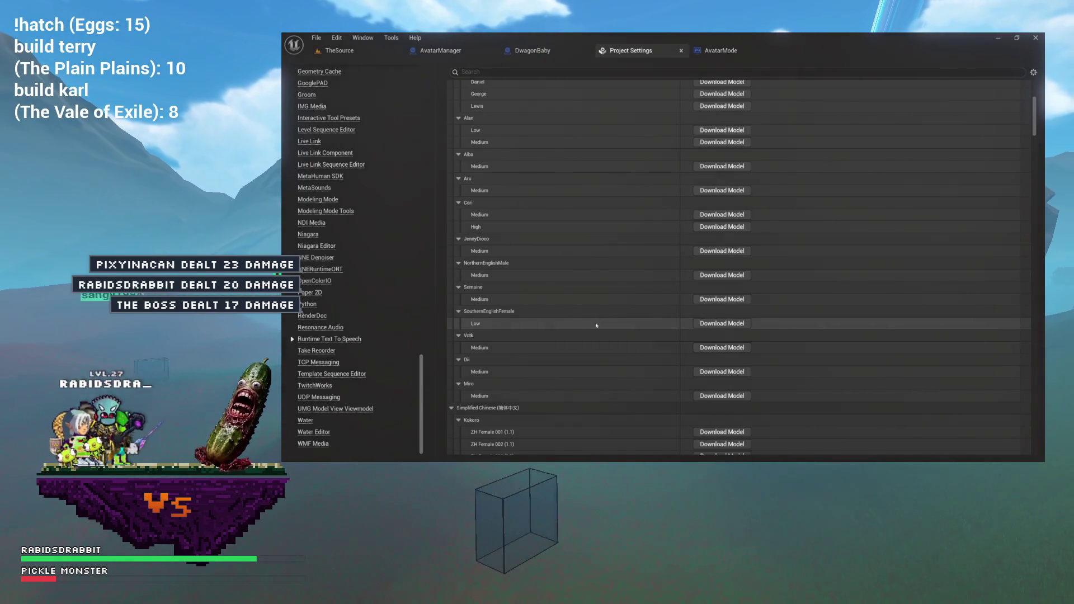
scroll(498, 321, up, 2)
scroll(497, 321, up, 3)
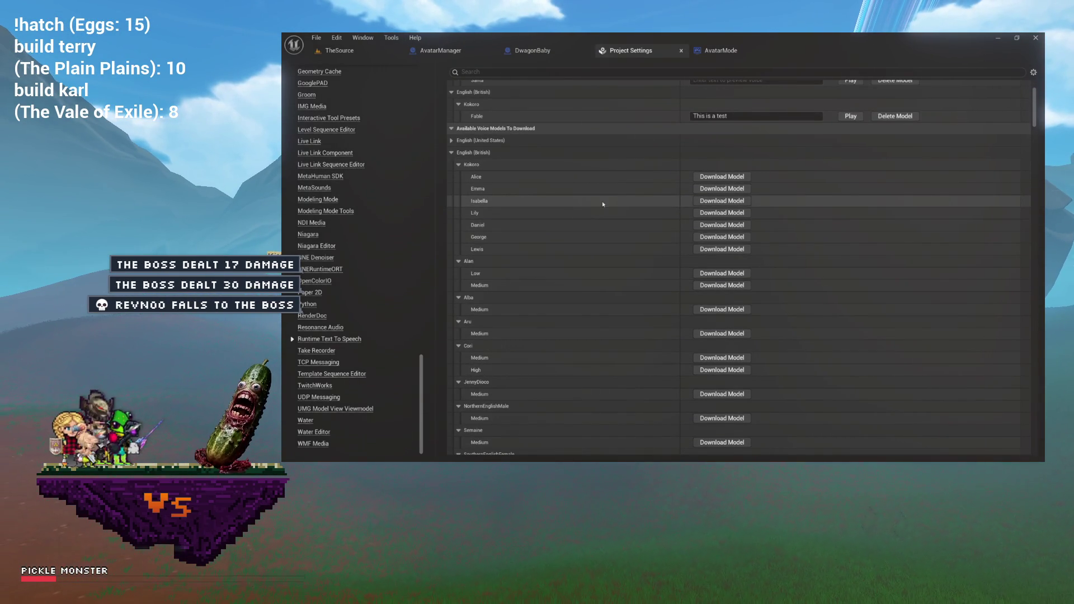
Download the British Kokoro voice Emma and preview it saying 'This is a test'
click(699, 188)
scroll(646, 205, up, 5)
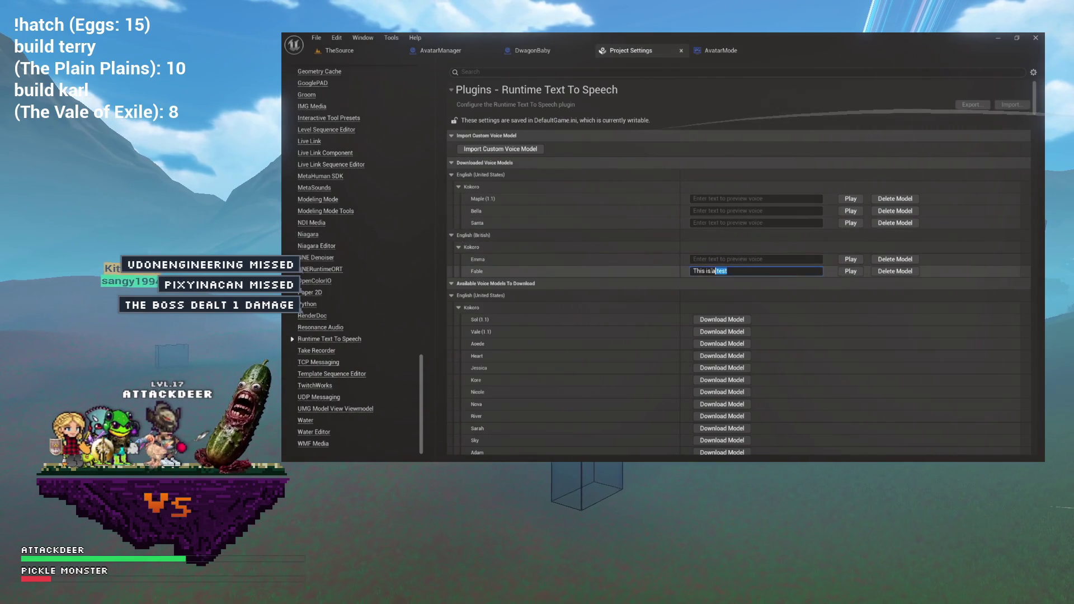
click(721, 258)
text(This is a test)
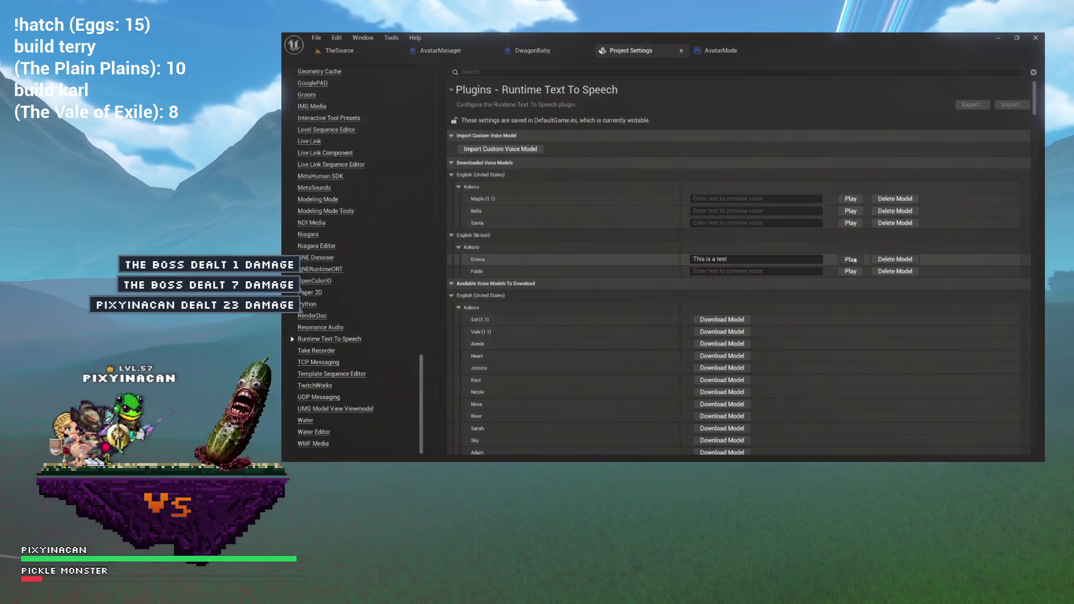
key(Return)
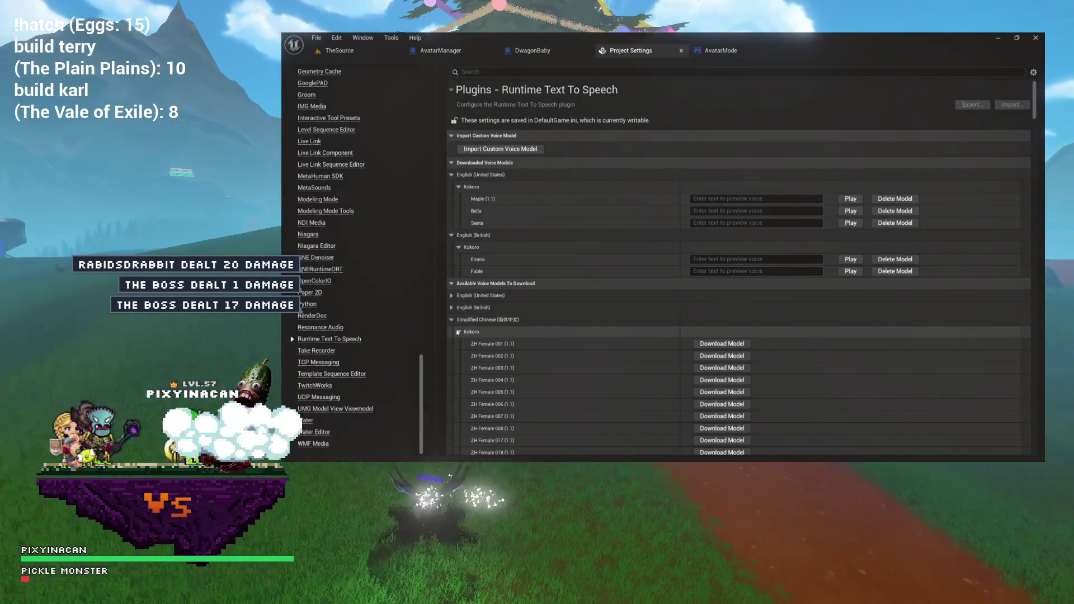
click(458, 331)
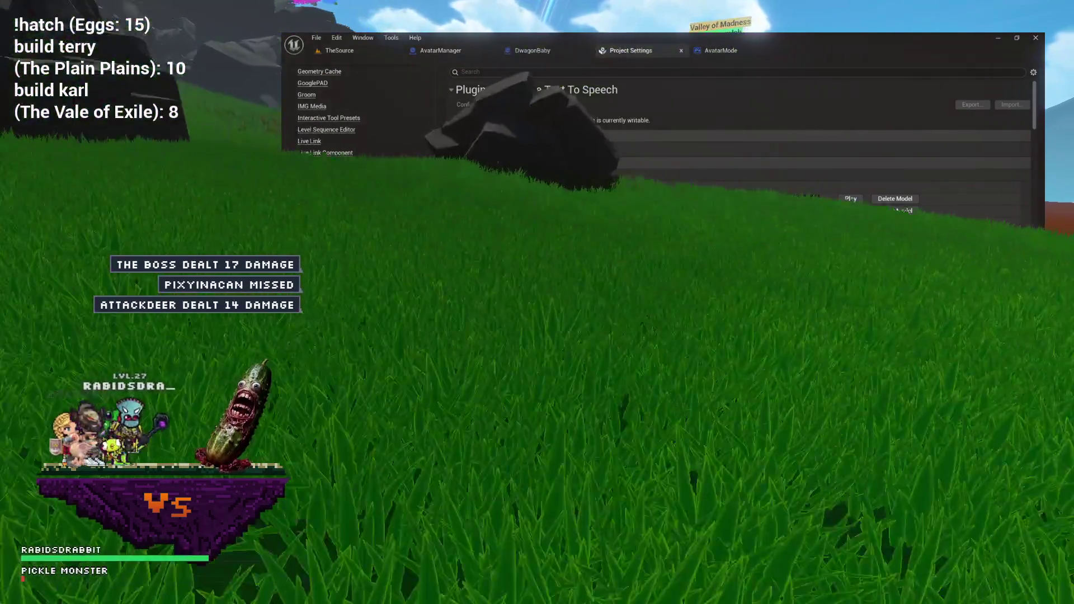
In Downloaded Voice Models, play the Korean KSS Low voice preview of 'What does this do?'
scroll(738, 134, down, 1)
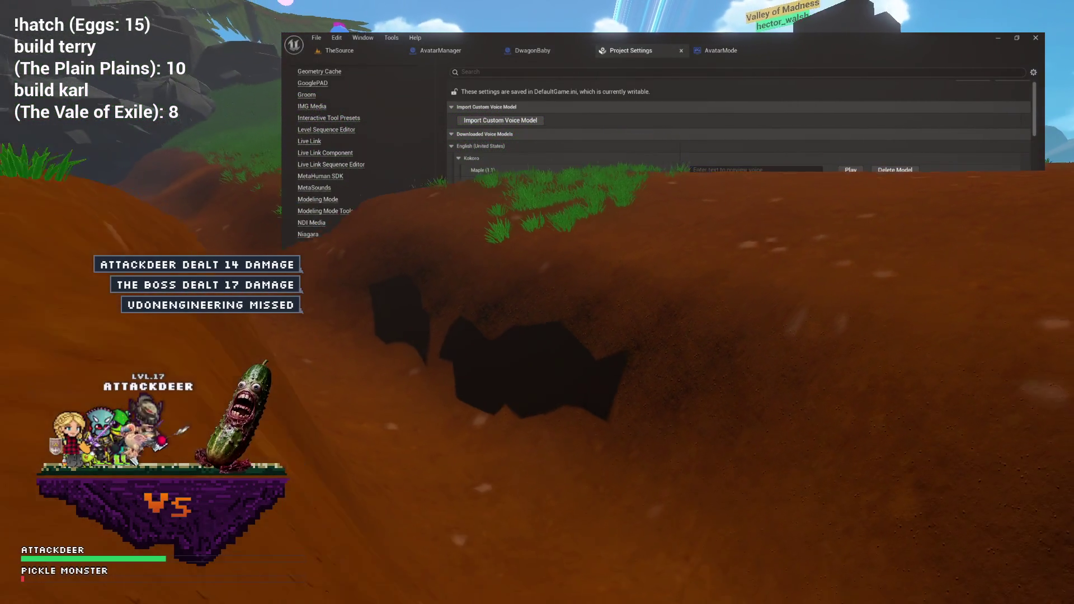
scroll(738, 145, down, 2)
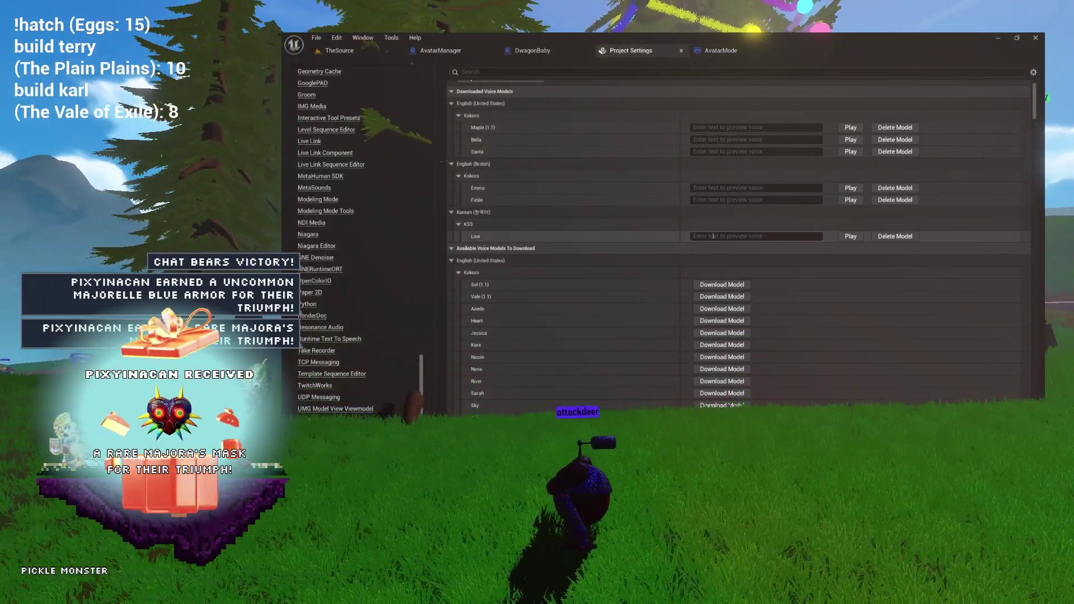
click(738, 236)
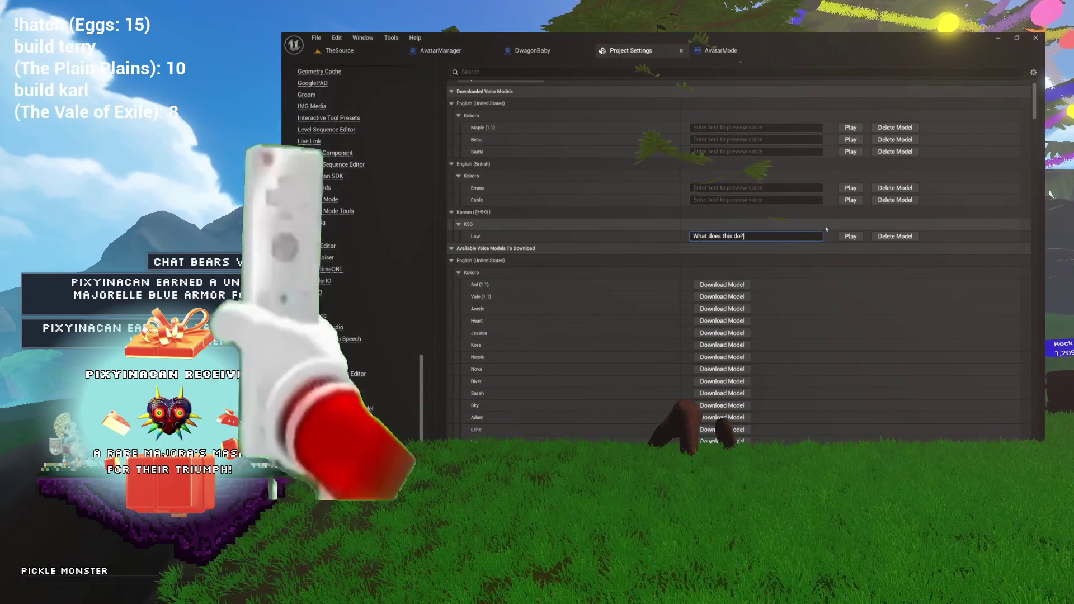
click(850, 236)
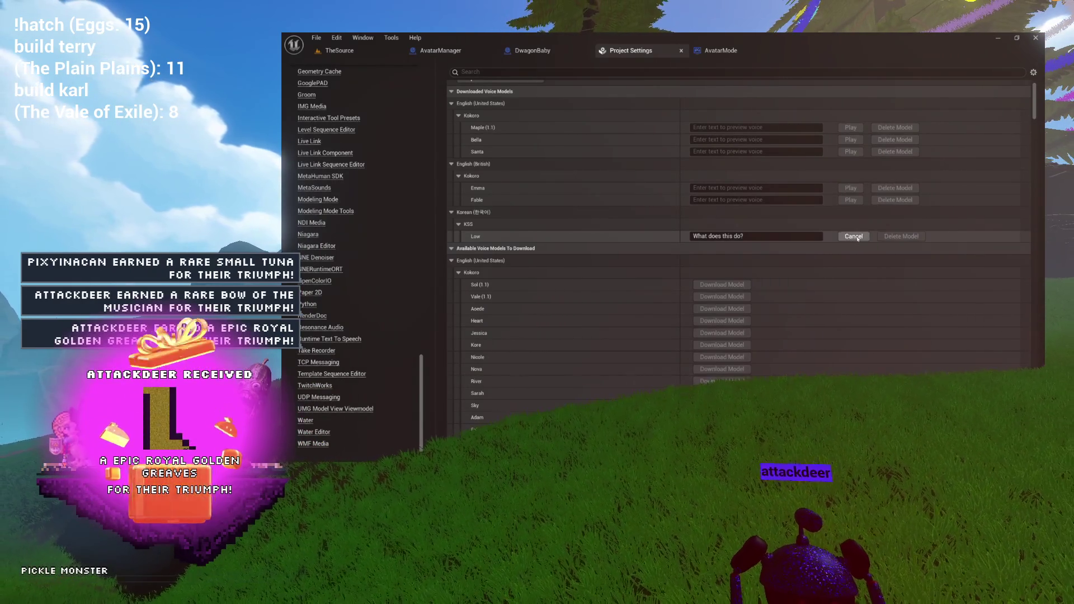
click(850, 236)
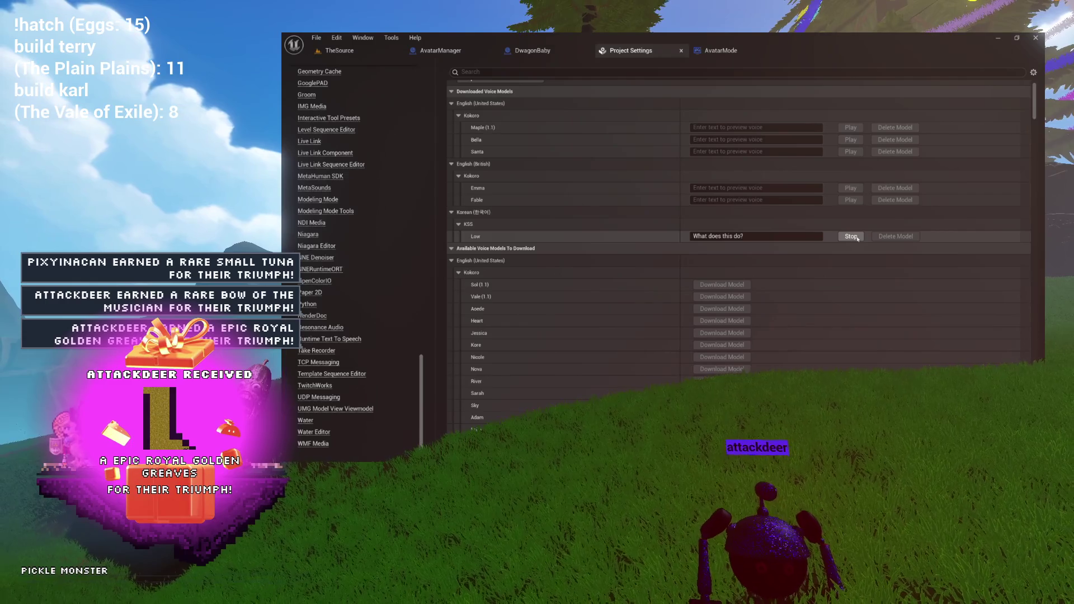
Change the KSS Low preview text to 'is this even english anymore what am I saying' and play it
click(775, 236)
text(is th)
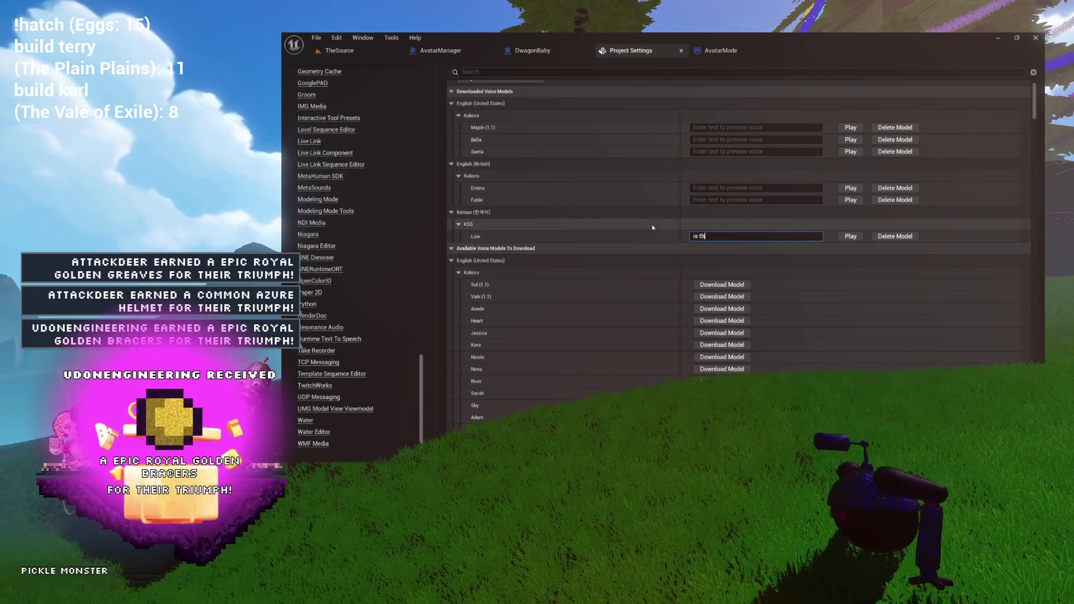
text(is even englis)
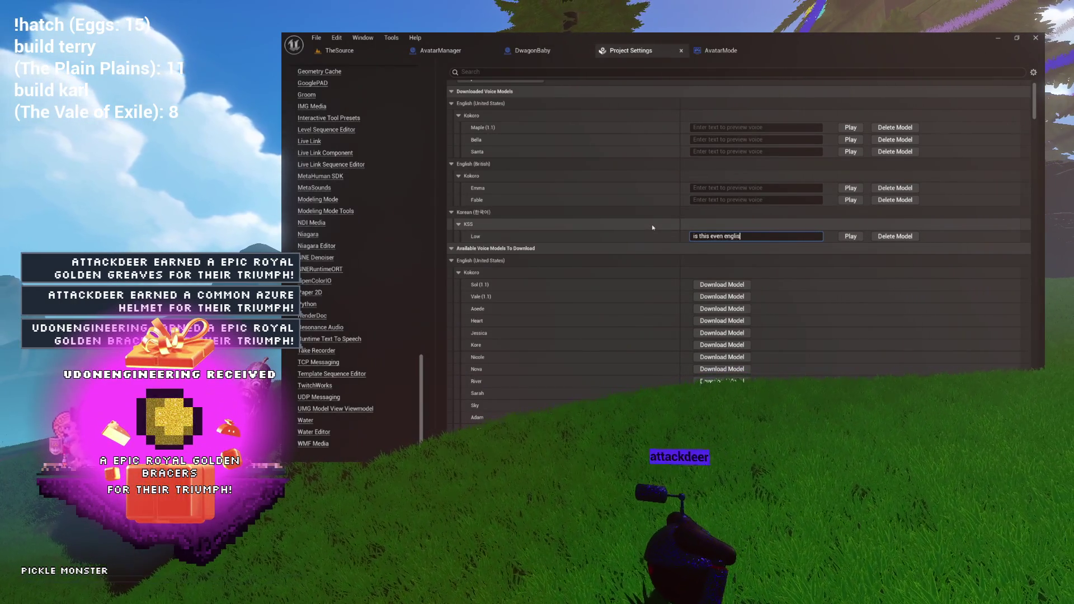
text(h anymore what am I saying)
click(849, 236)
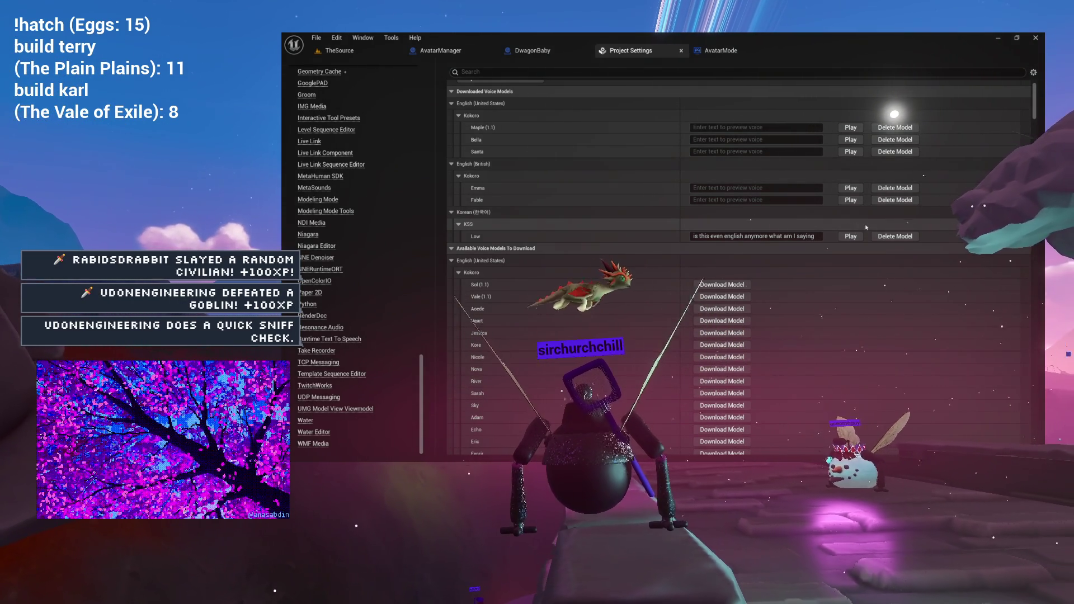
click(848, 236)
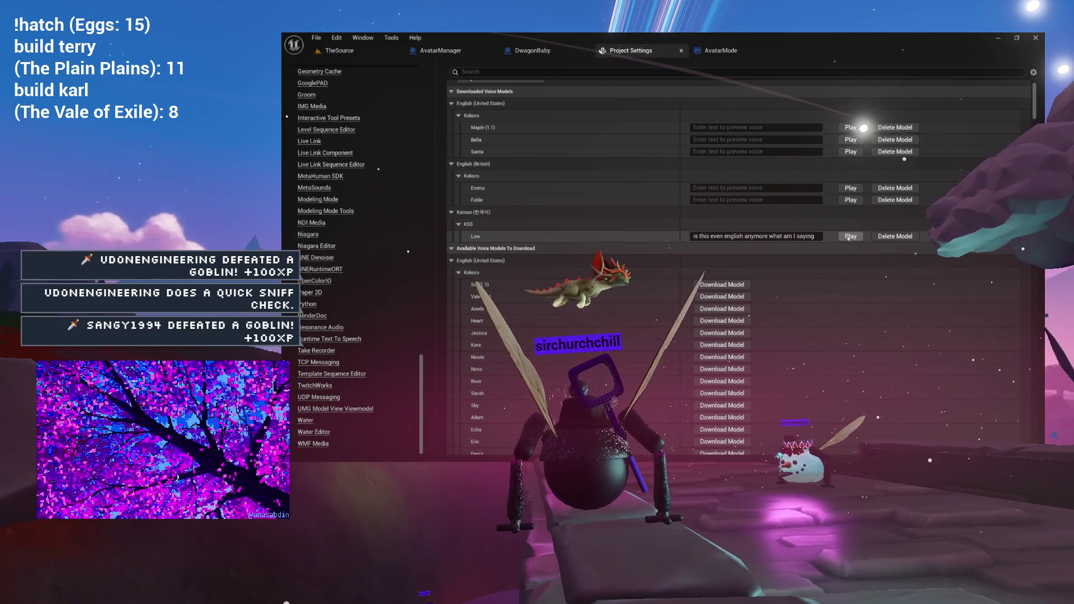